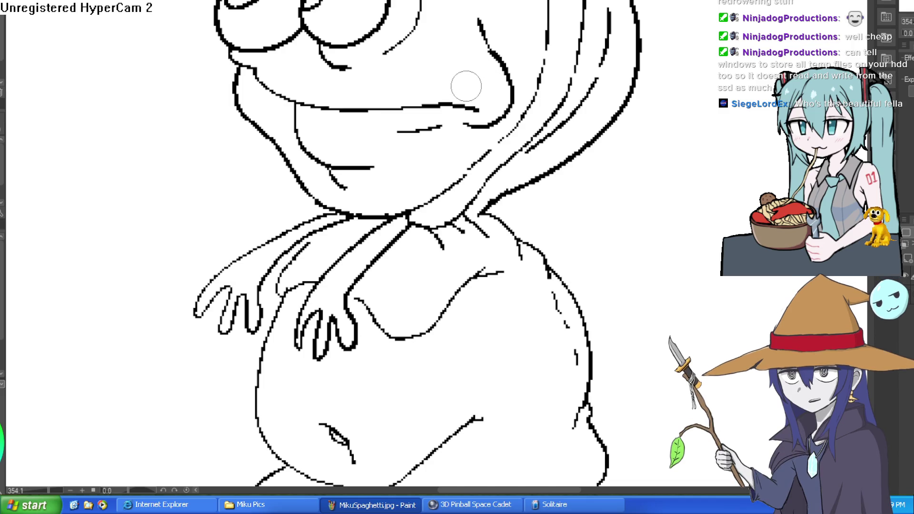
Step: Zoom in on the creature's lower body and ink a short stroke at the belly's right crease
scroll(630, 228, down, 4)
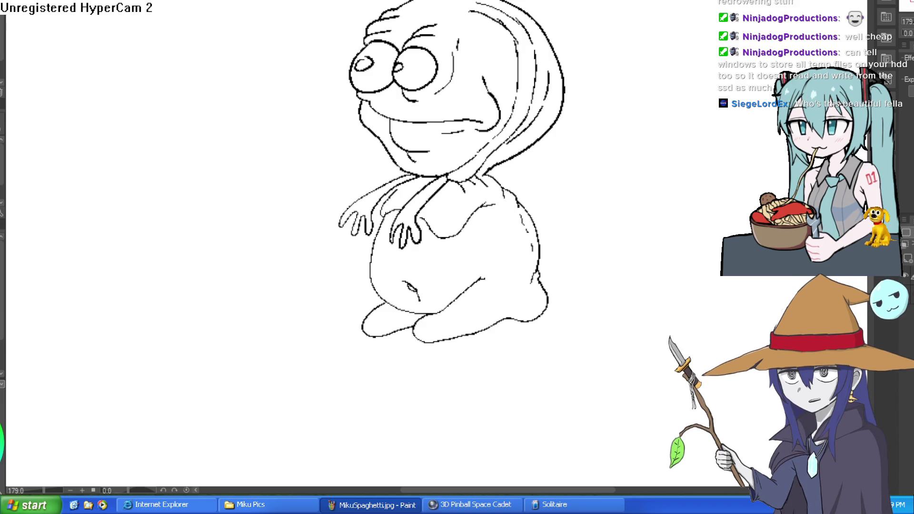
drag(661, 98, 620, 18)
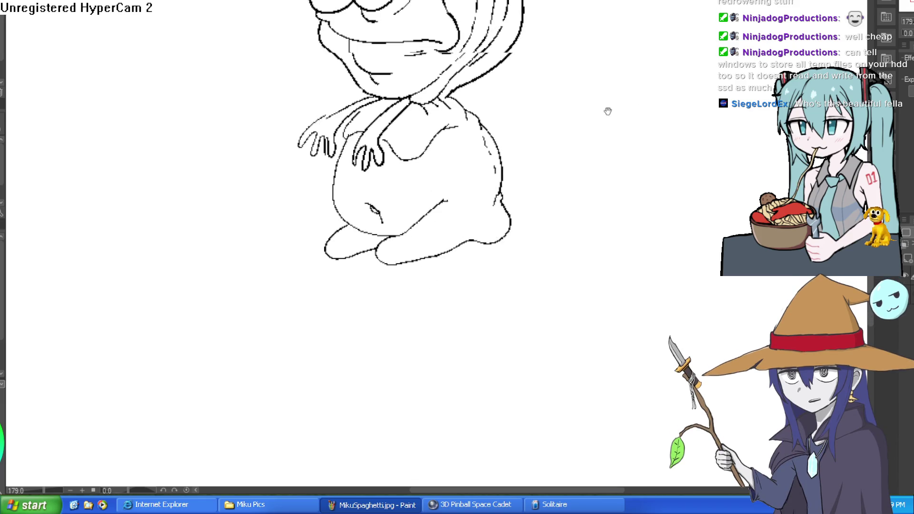
click(461, 195)
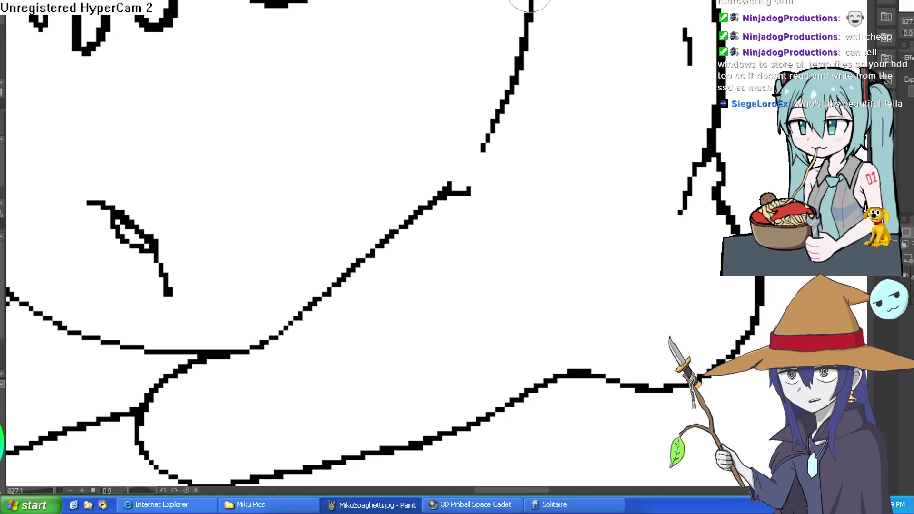
scroll(530, 8, down, 5)
drag(582, 2, 507, 135)
drag(487, 199, 499, 170)
scroll(581, 170, down, 3)
scroll(522, 155, up, 4)
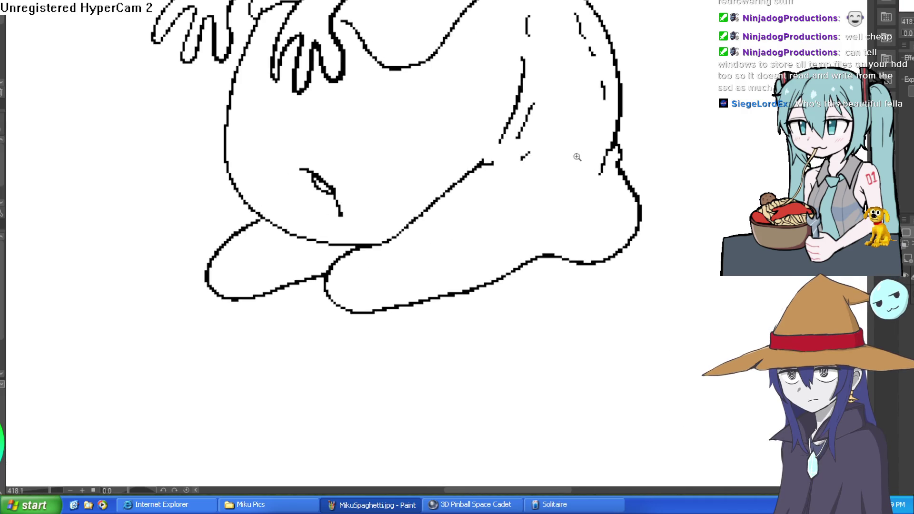
scroll(583, 158, down, 2)
scroll(475, 137, up, 4)
Step: Draw a curved stroke where the feet meet the body and a short stroke at the line junction
drag(418, 143, 506, 169)
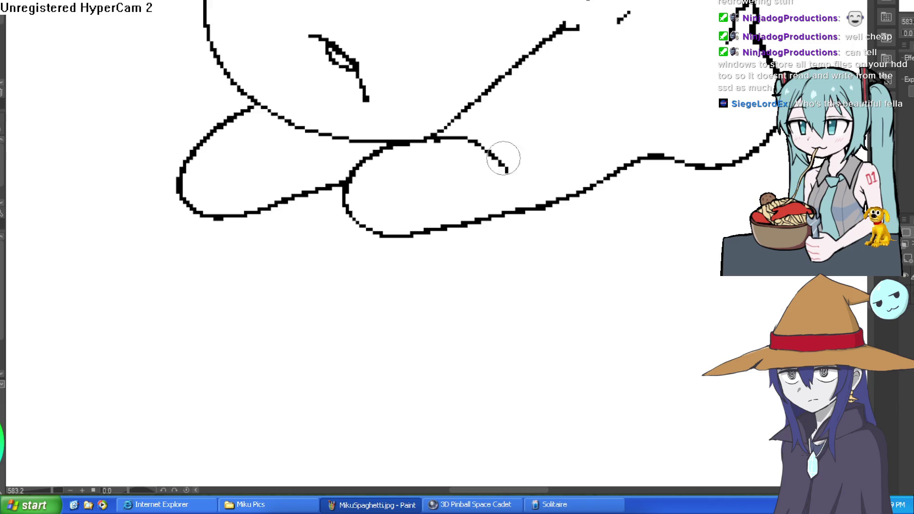
drag(339, 139, 351, 162)
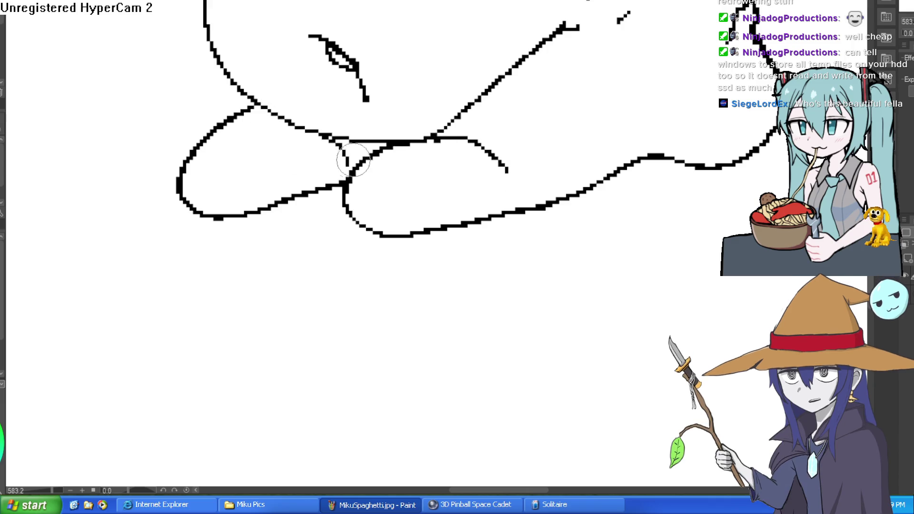
scroll(486, 129, down, 2)
scroll(428, 153, up, 4)
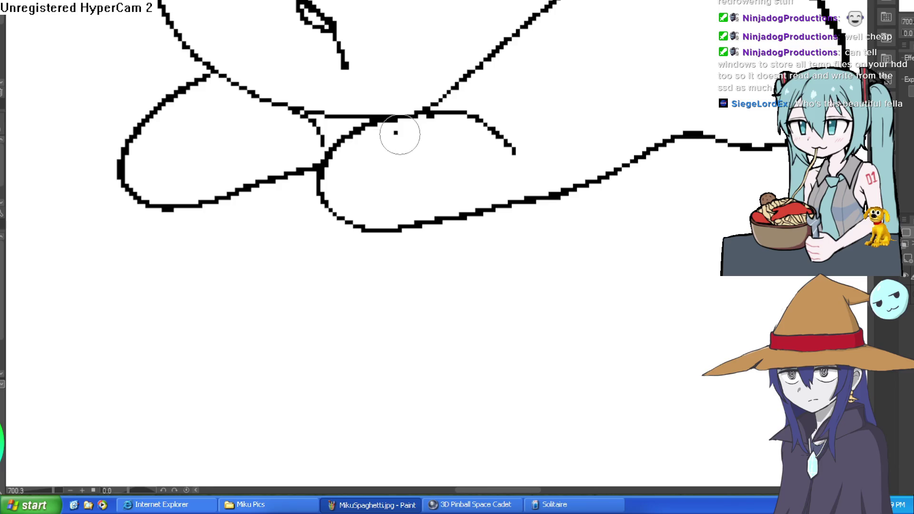
scroll(571, 181, down, 5)
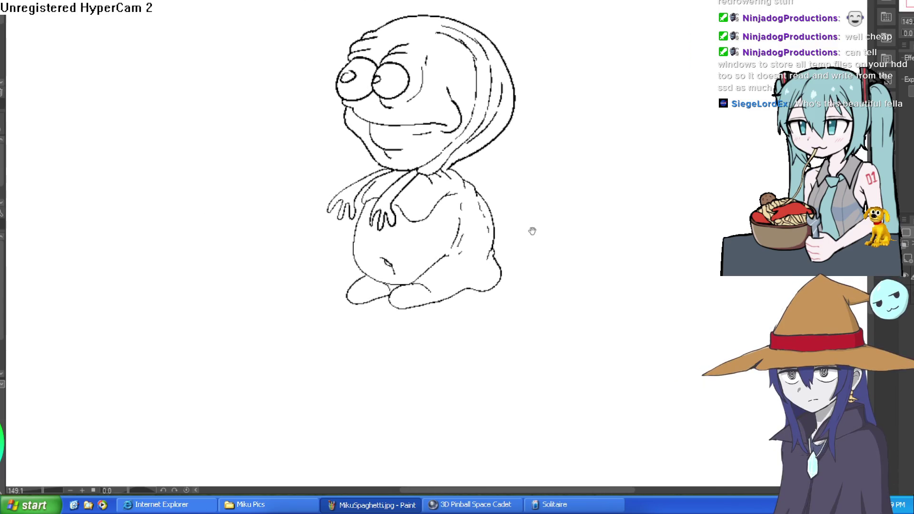
drag(532, 231, 528, 237)
scroll(414, 193, up, 3)
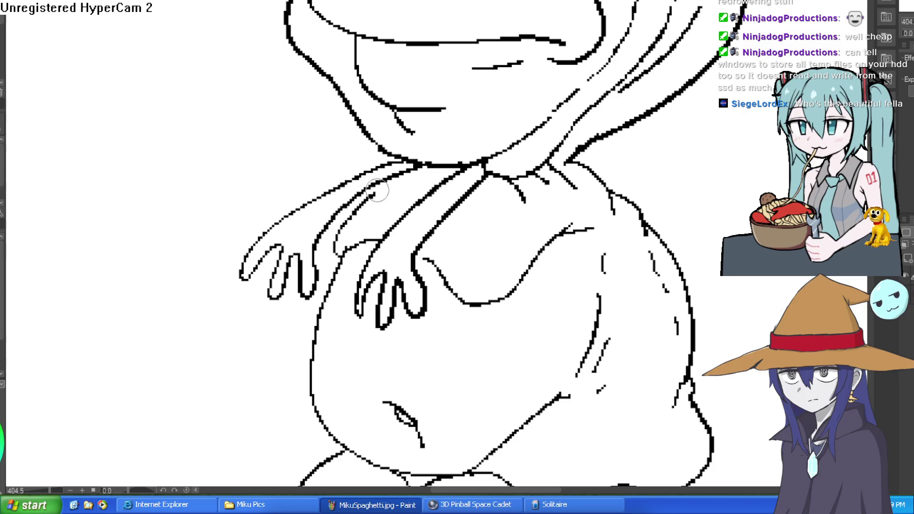
scroll(502, 155, down, 2)
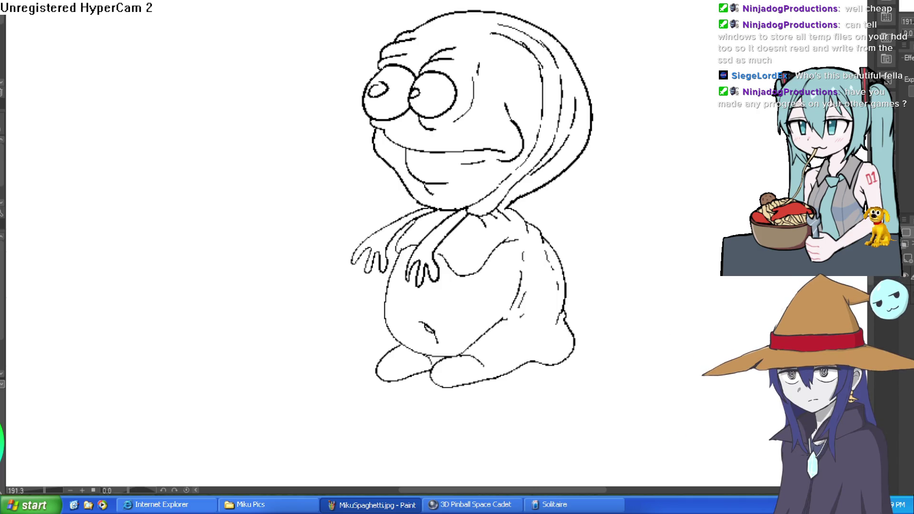
key(ctrl+alt+0)
Step: Zoom in on the jeans' crotch seam and add a short vertical ink stroke
scroll(519, 212, up, 4)
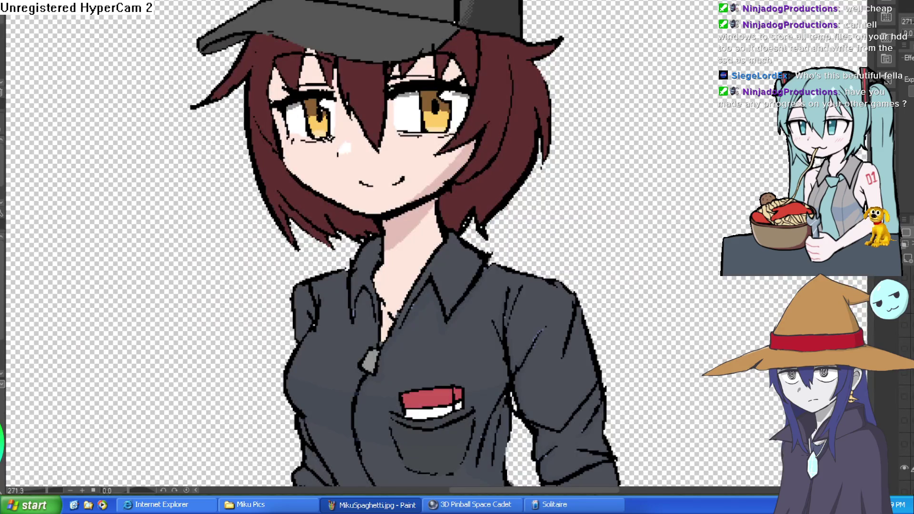
scroll(572, 215, down, 5)
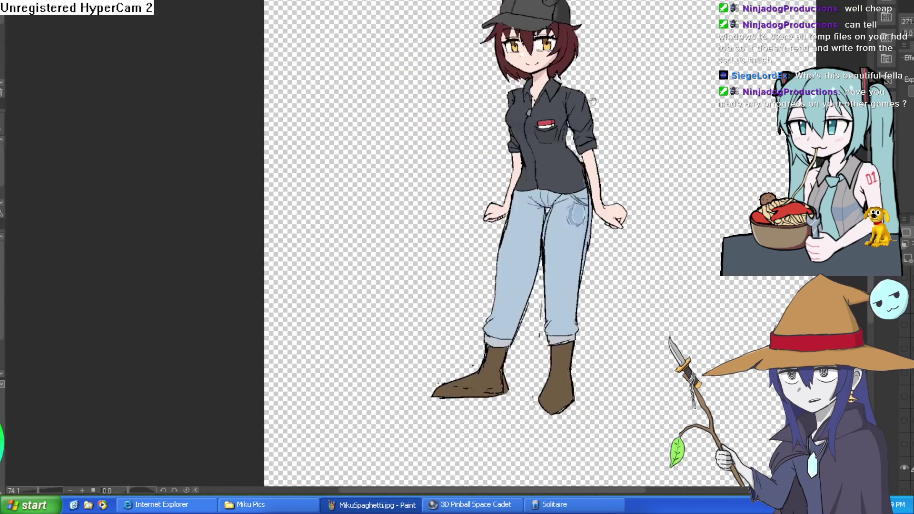
scroll(502, 214, up, 4)
scroll(502, 214, up, 3)
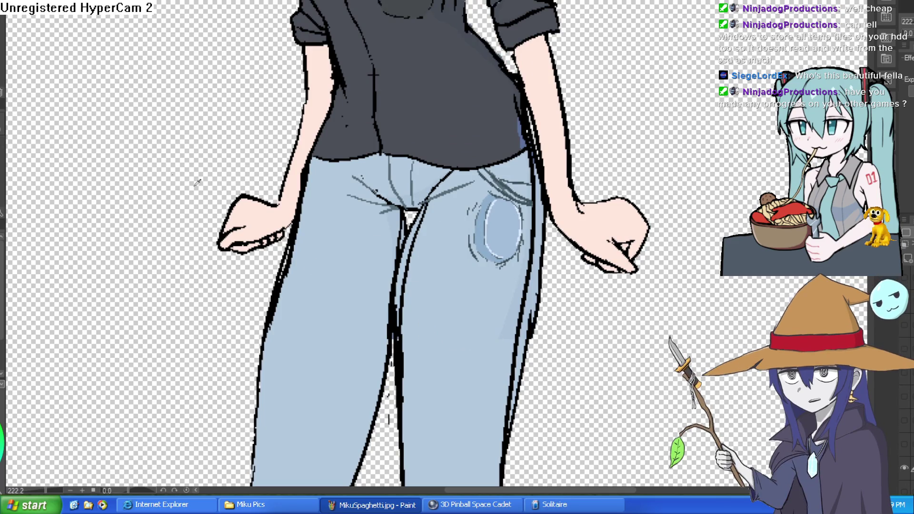
drag(409, 210, 478, 147)
scroll(477, 146, up, 7)
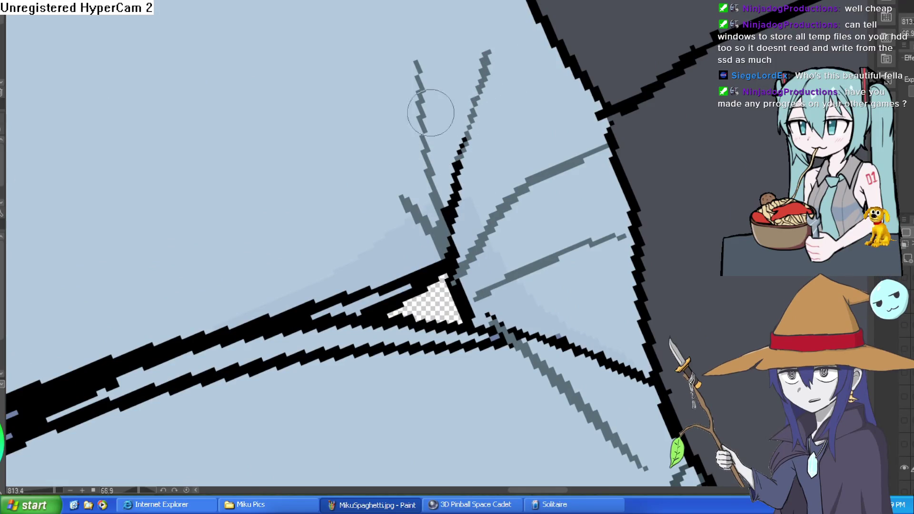
scroll(548, 41, down, 10)
mouse_move(476, 28)
mouse_down()
mouse_move(457, 44)
mouse_move(449, 86)
mouse_up()
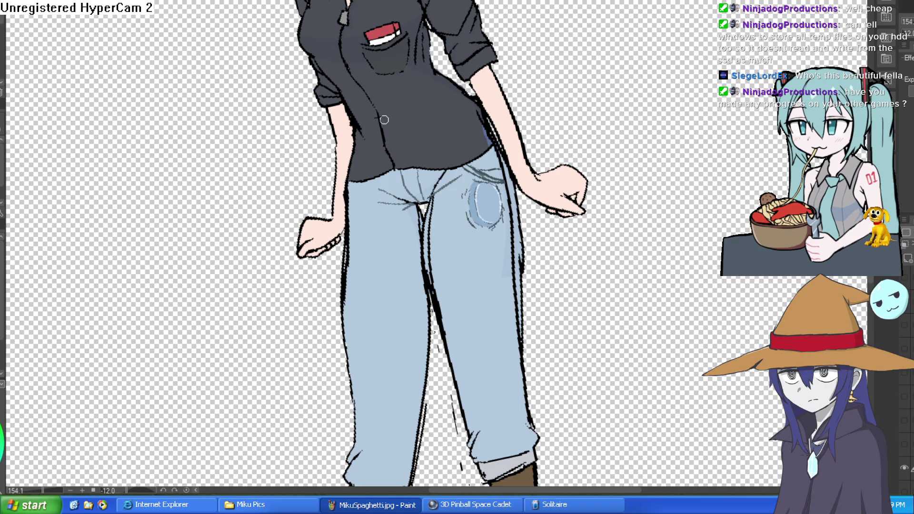
scroll(473, 84, down, 4)
drag(473, 85, 430, 143)
scroll(437, 141, up, 6)
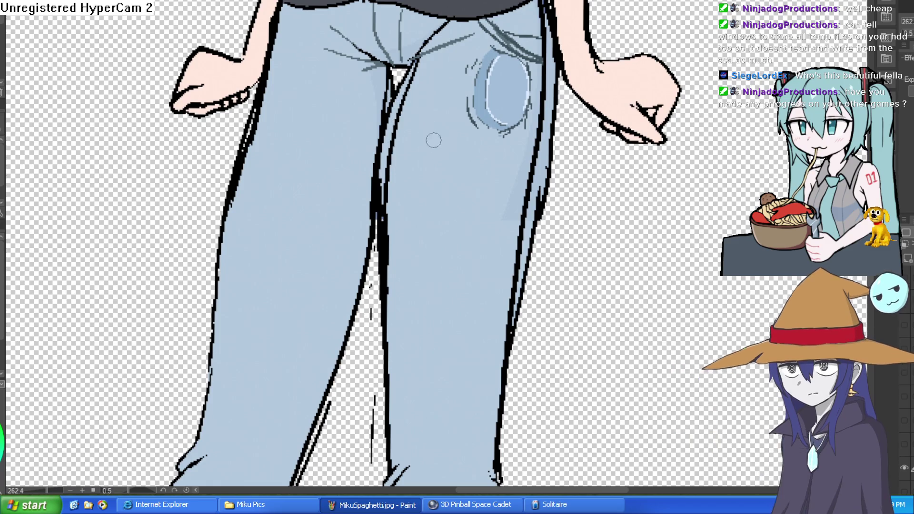
drag(389, 173, 390, 180)
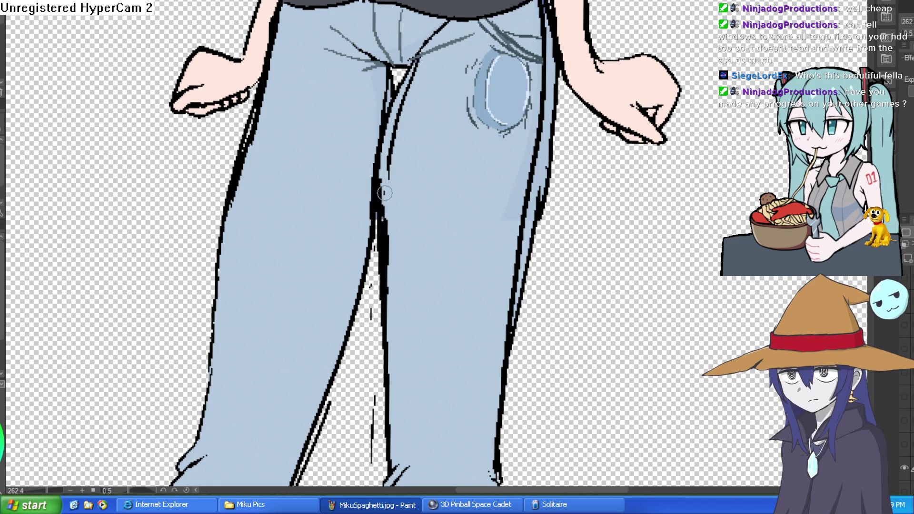
scroll(457, 46, down, 5)
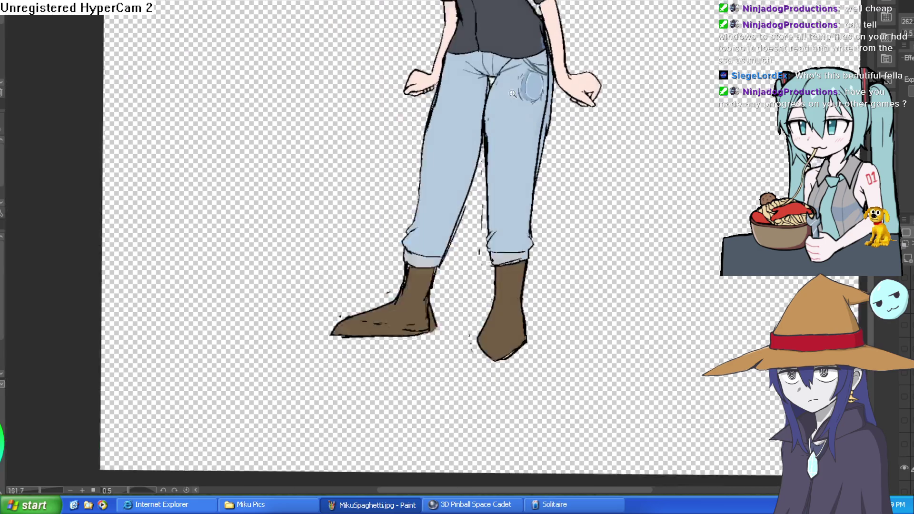
scroll(493, 99, up, 6)
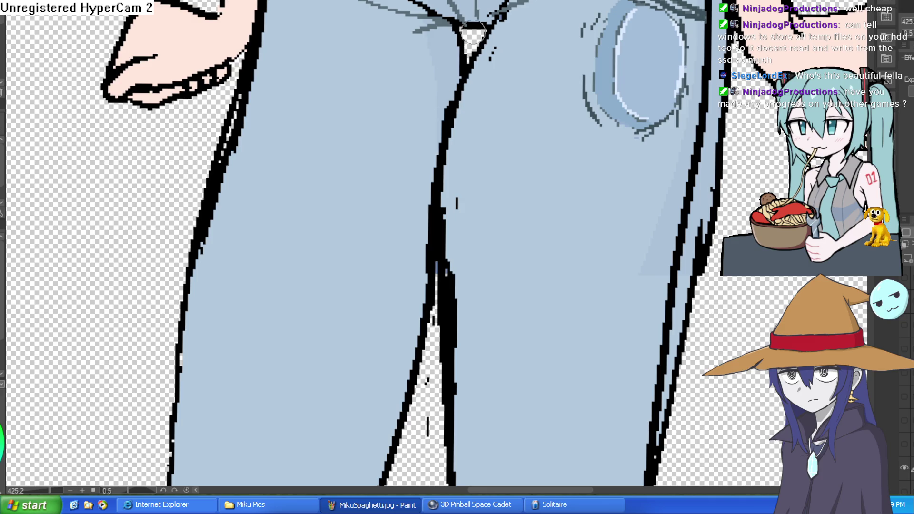
scroll(713, 225, down, 3)
Step: Ink the inner-leg outline up to the crotch and darken it near the top
drag(713, 226, 566, 195)
drag(564, 98, 549, 71)
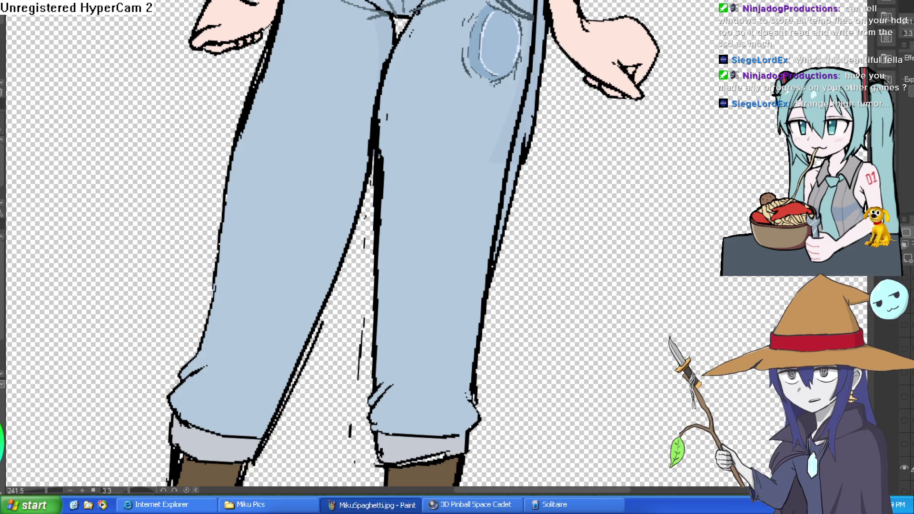
scroll(426, 24, down, 2)
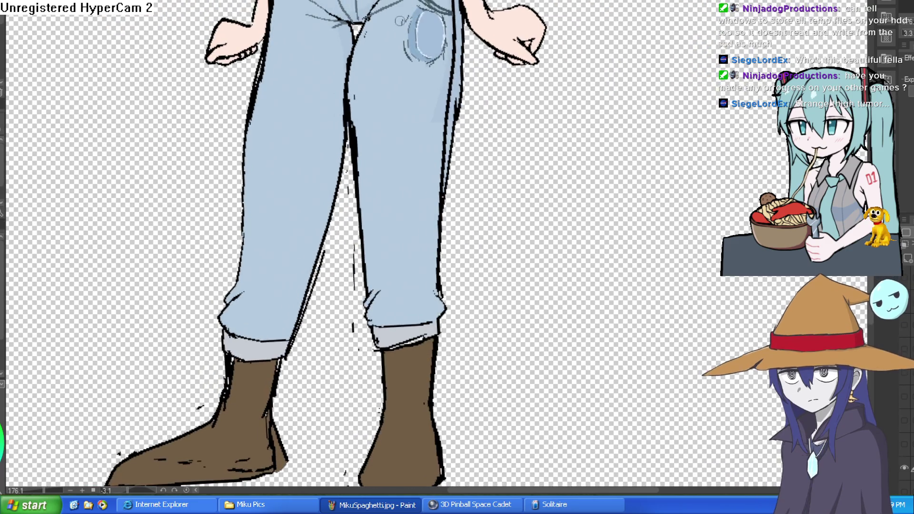
drag(356, 144, 363, 28)
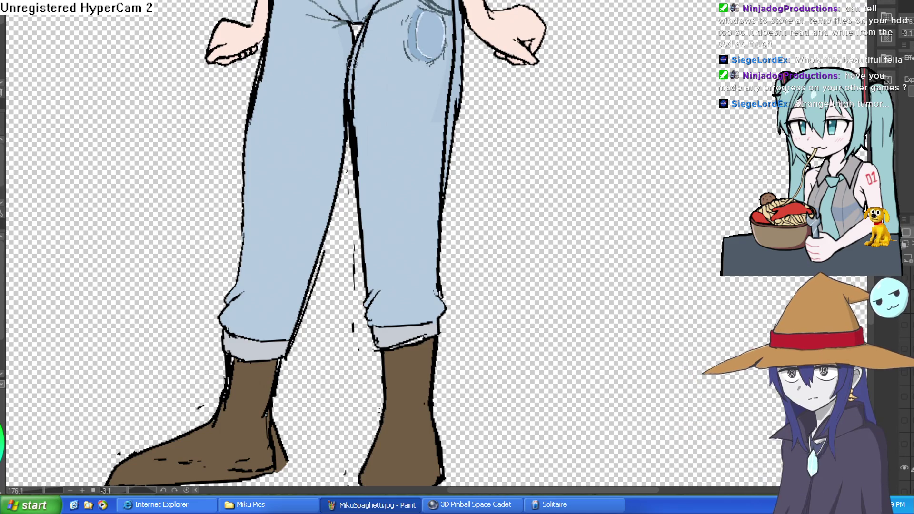
mouse_move(356, 42)
mouse_down()
mouse_move(366, 21)
mouse_move(364, 31)
mouse_up()
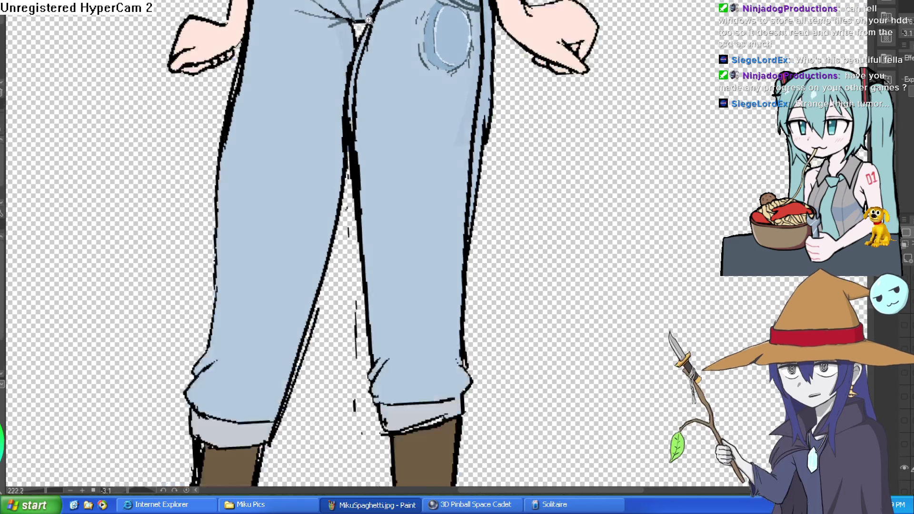
Step: Erase stray pixels atop the inner-leg line and paint over it in jeans blue
scroll(348, 26, up, 5)
mouse_move(400, 28)
mouse_down()
mouse_move(405, 72)
mouse_move(402, 20)
mouse_up()
scroll(402, 19, down, 3)
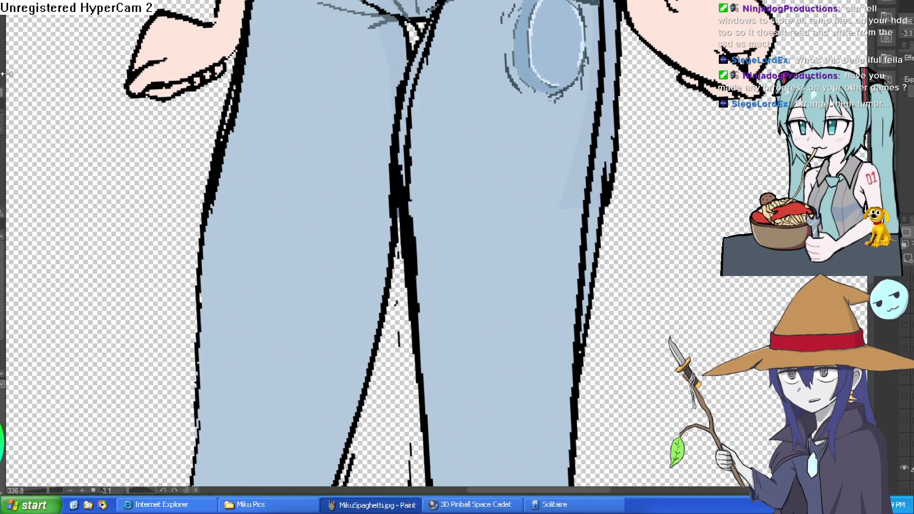
mouse_move(417, 25)
mouse_down()
mouse_move(404, 57)
mouse_move(393, 217)
mouse_move(390, 173)
mouse_up()
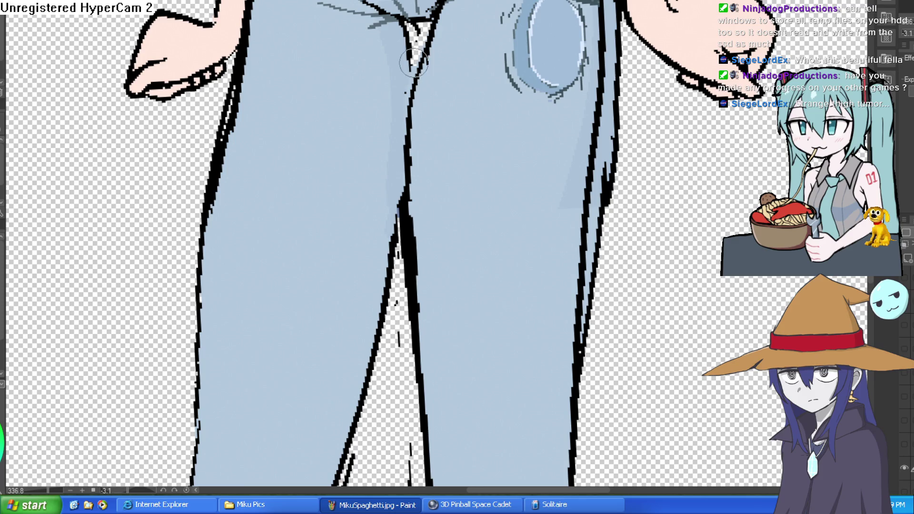
scroll(415, 28, down, 5)
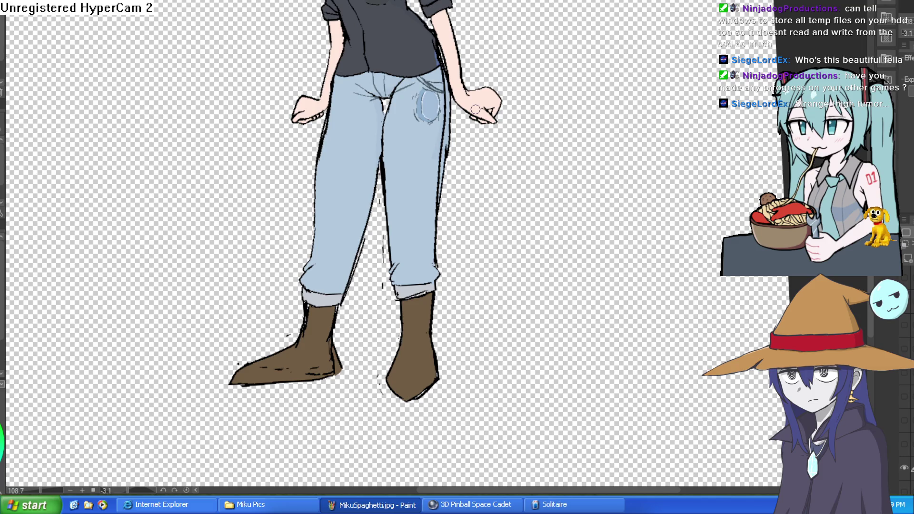
scroll(494, 110, up, 6)
scroll(490, 67, down, 2)
scroll(472, 75, up, 2)
scroll(472, 75, down, 3)
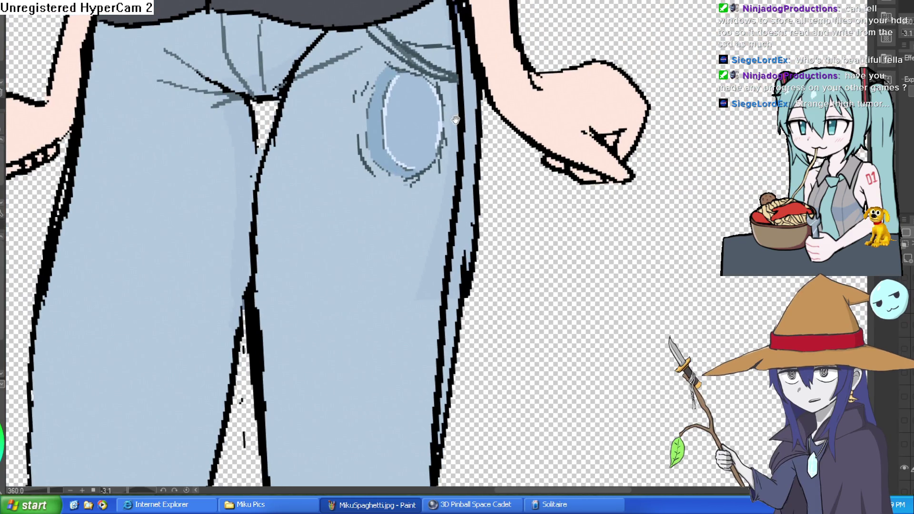
scroll(526, 74, down, 2)
mouse_move(548, 72)
mouse_down()
mouse_move(553, 139)
mouse_move(538, 195)
mouse_up()
drag(518, 128, 559, 138)
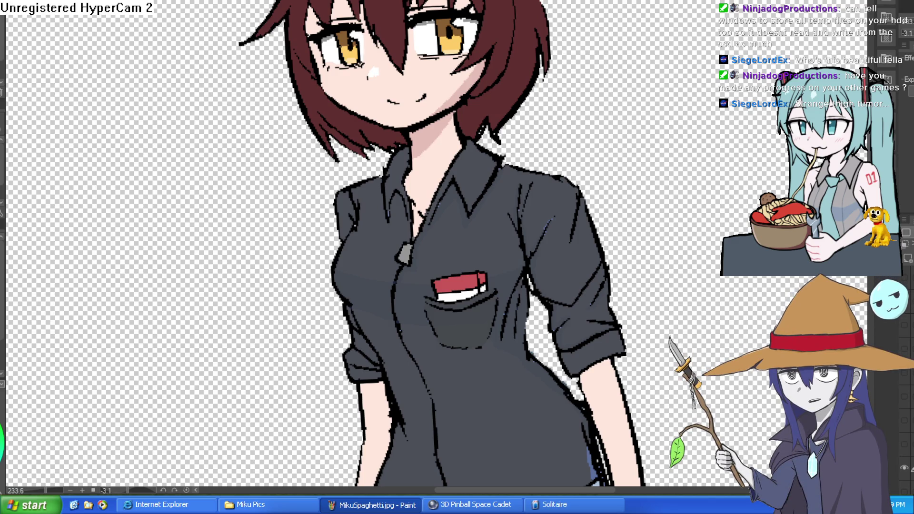
mouse_move(578, 407)
mouse_down()
mouse_move(547, 264)
mouse_move(537, 120)
mouse_move(504, 77)
mouse_up()
scroll(488, 174, up, 4)
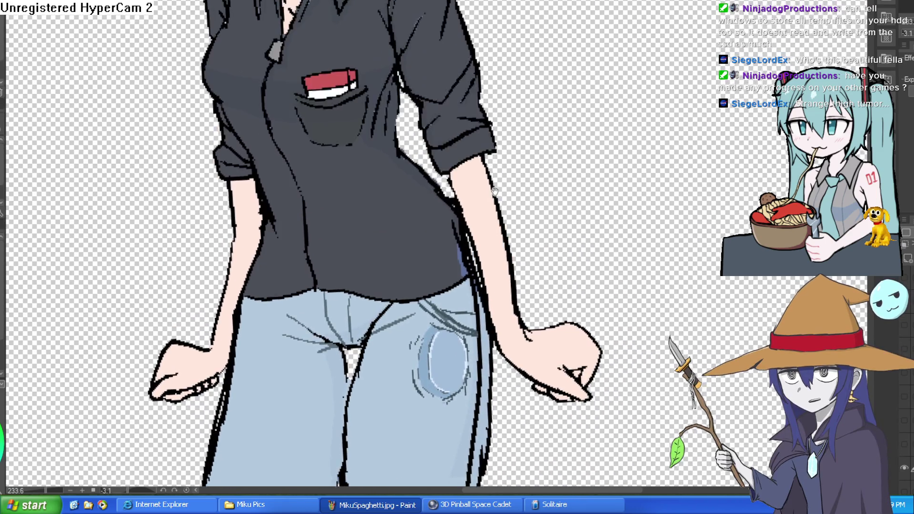
scroll(488, 174, up, 4)
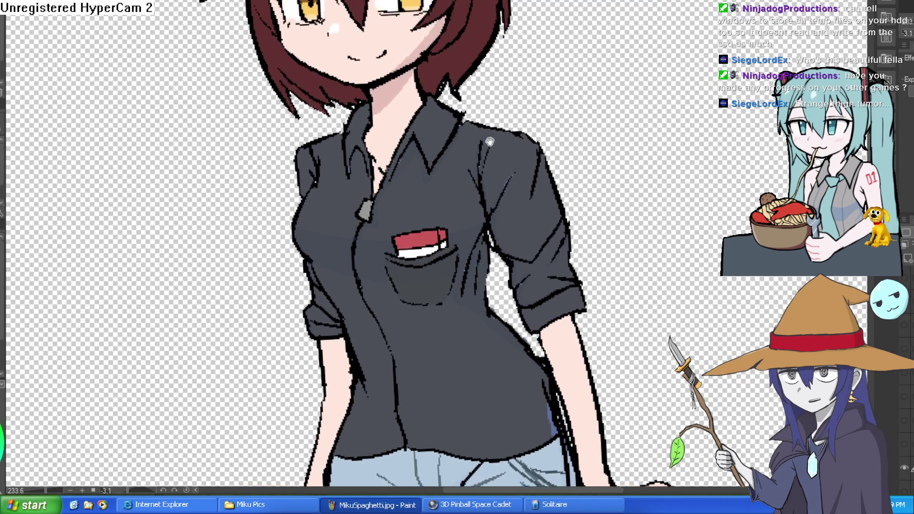
scroll(475, 110, up, 1)
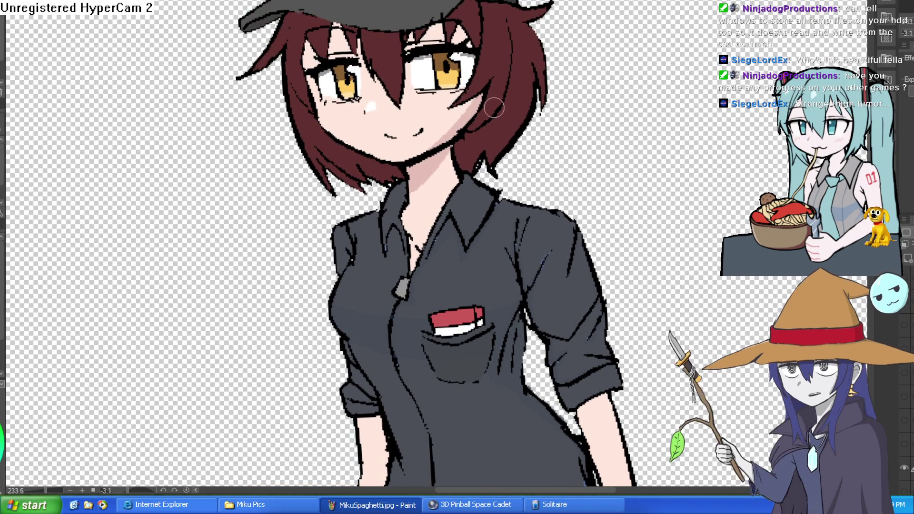
scroll(509, 147, down, 10)
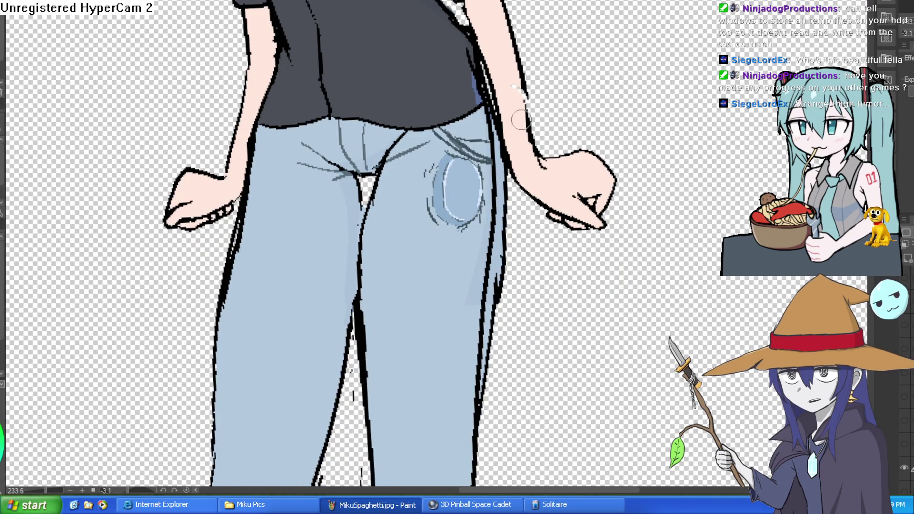
scroll(510, 95, up, 3)
scroll(504, 86, down, 2)
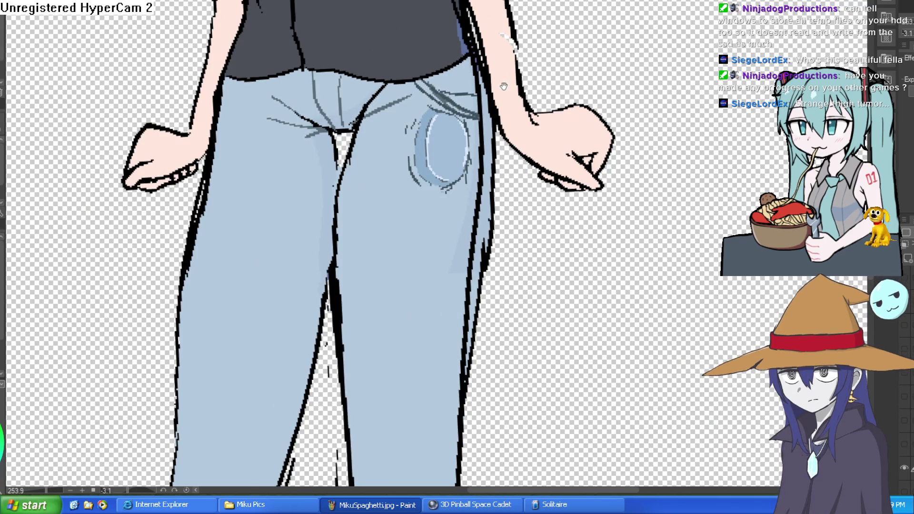
scroll(523, 90, down, 2)
scroll(609, 96, up, 4)
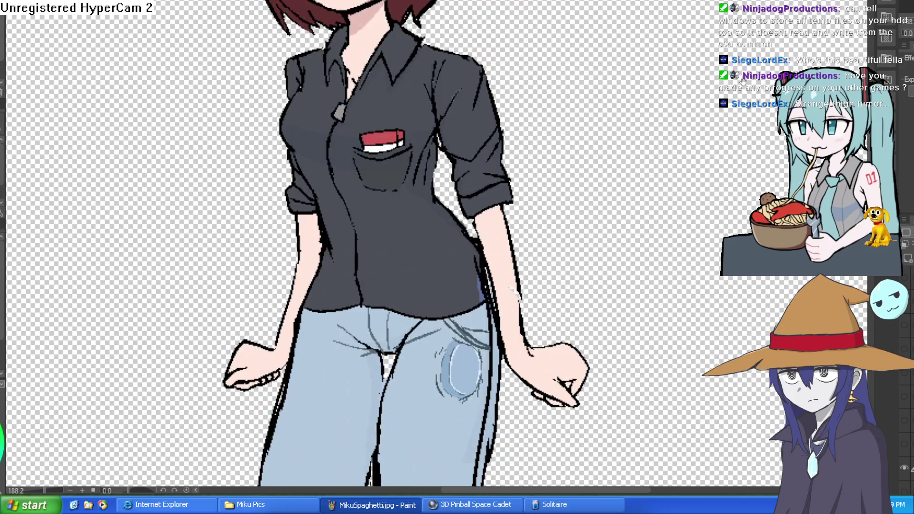
drag(591, 131, 549, 168)
scroll(492, 136, up, 10)
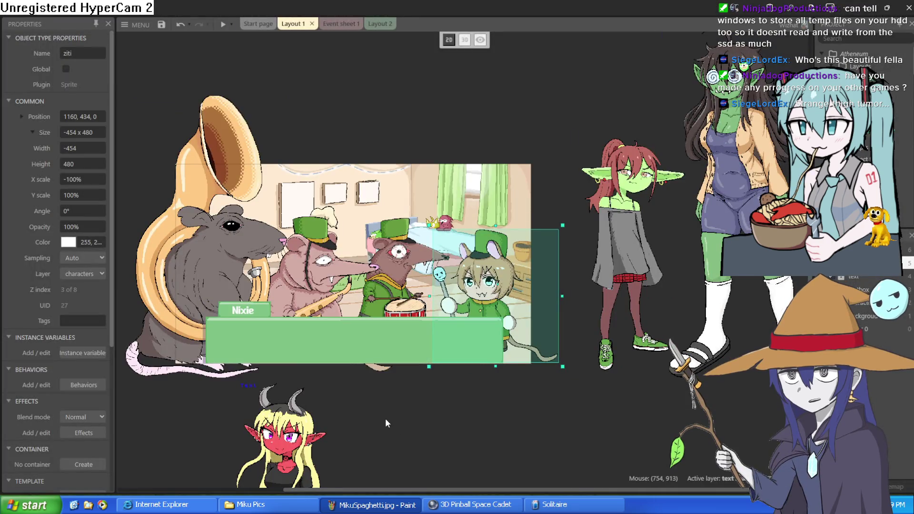
Step: Move the ziti sprite to position 1215, 396 and save the project
mouse_move(386, 423)
mouse_down()
mouse_move(402, 438)
mouse_move(452, 441)
mouse_up()
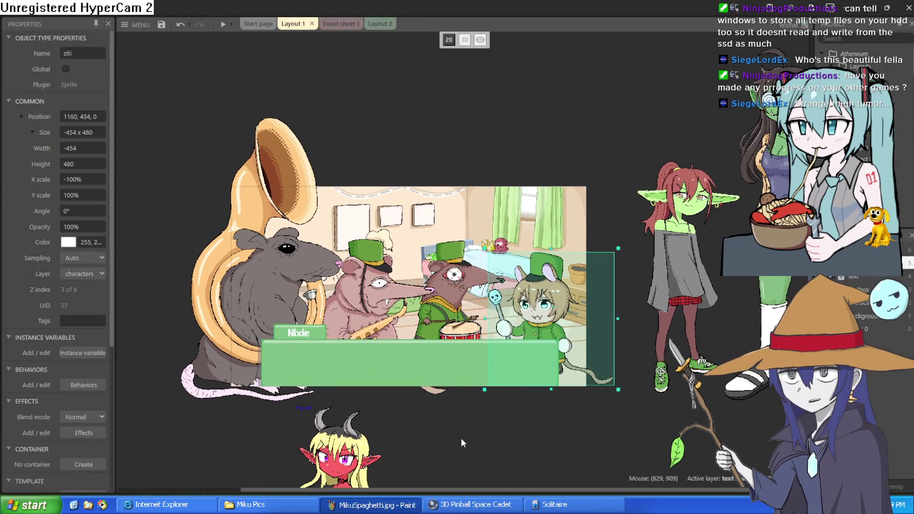
mouse_move(544, 305)
mouse_down()
mouse_move(555, 303)
mouse_move(560, 316)
mouse_move(558, 289)
mouse_move(541, 307)
mouse_move(556, 305)
mouse_up()
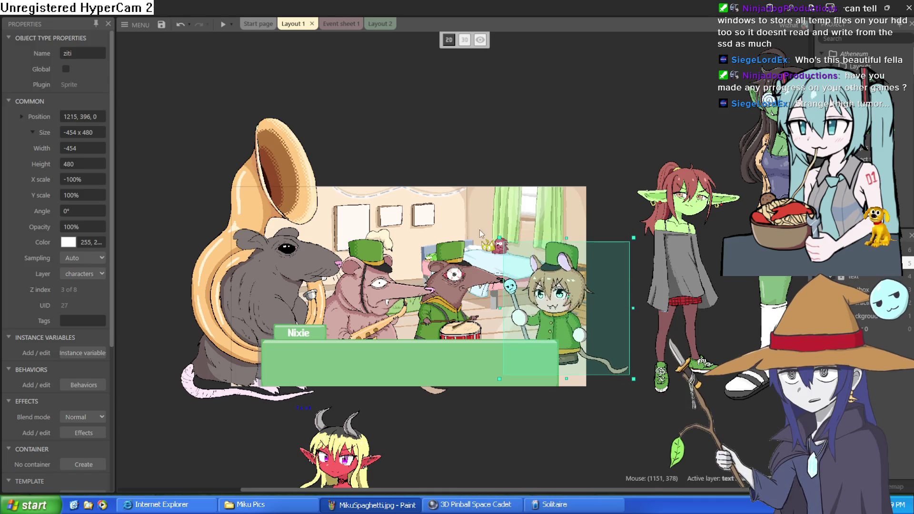
click(161, 25)
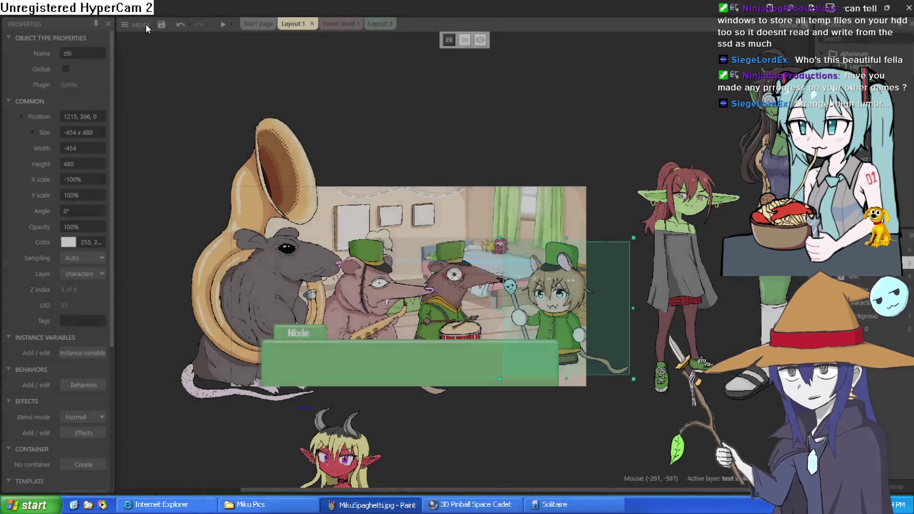
Step: Open the recent project 3dtest2.c3p, closing the previous project
click(144, 26)
mouse_move(181, 40)
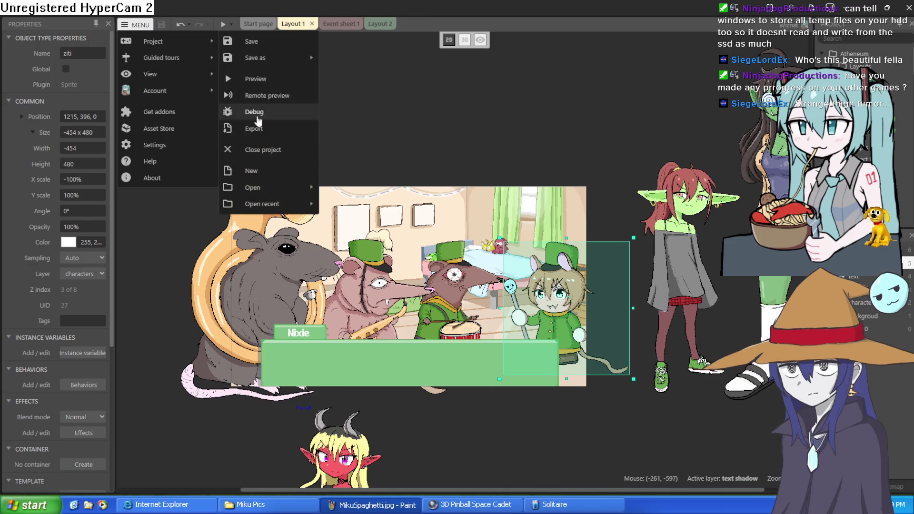
mouse_move(285, 213)
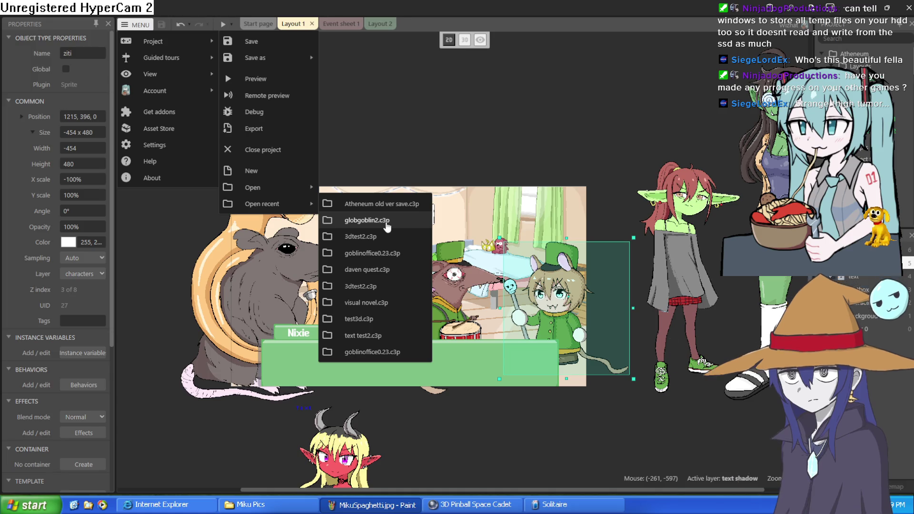
click(384, 238)
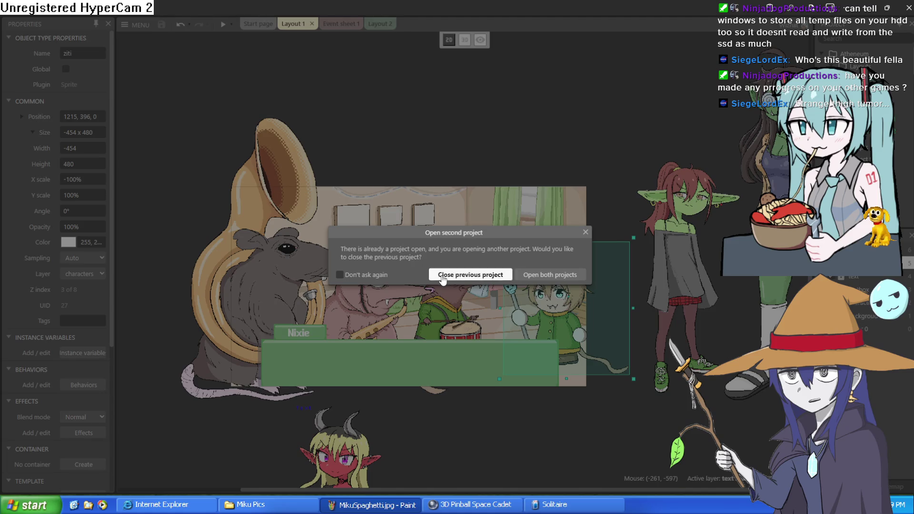
click(441, 275)
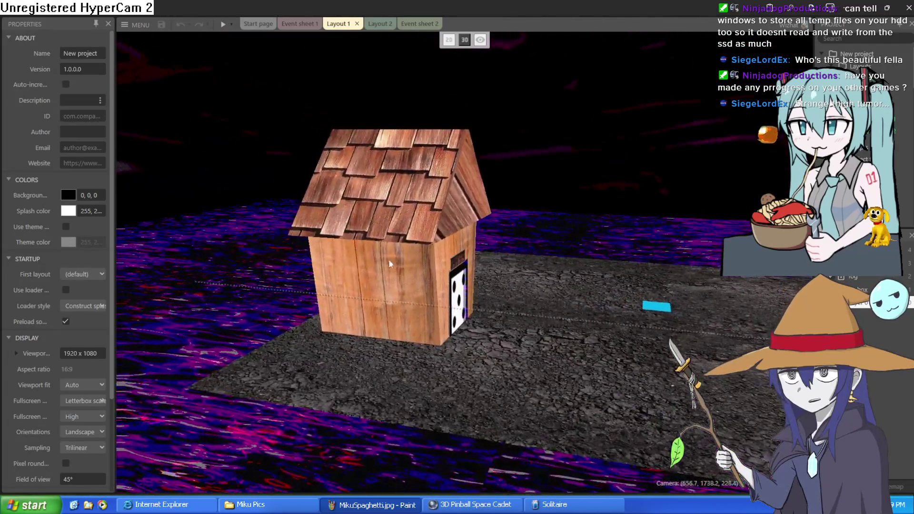
Step: Try moving the wooden house, undo the moves with Ctrl+Z, and switch to Layout 2
click(353, 274)
mouse_move(354, 274)
mouse_down()
mouse_move(496, 239)
mouse_move(673, 273)
mouse_up()
mouse_move(626, 193)
mouse_down()
mouse_move(662, 105)
mouse_move(658, 121)
mouse_move(451, 81)
mouse_move(447, 70)
mouse_move(417, 130)
mouse_up()
key(ctrl+z)
key(ctrl+z)
key(ctrl+z)
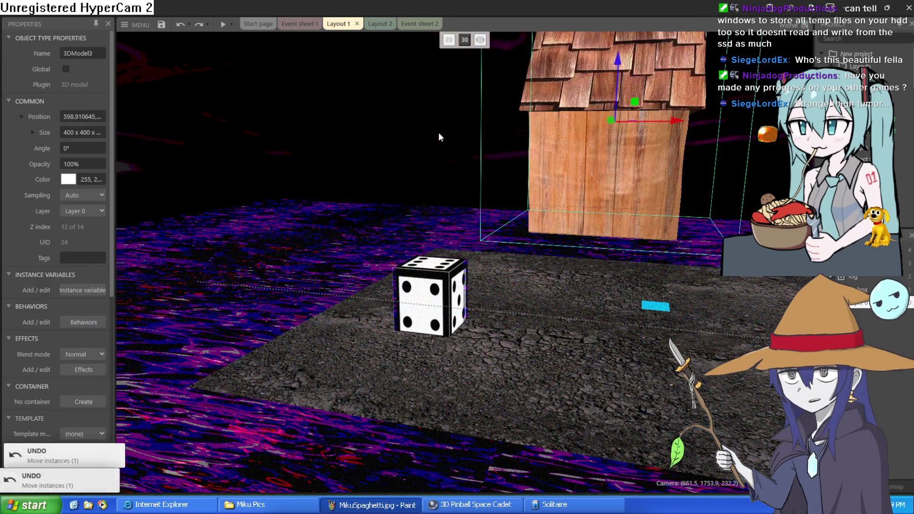
key(ctrl+z)
key(ctrl+z)
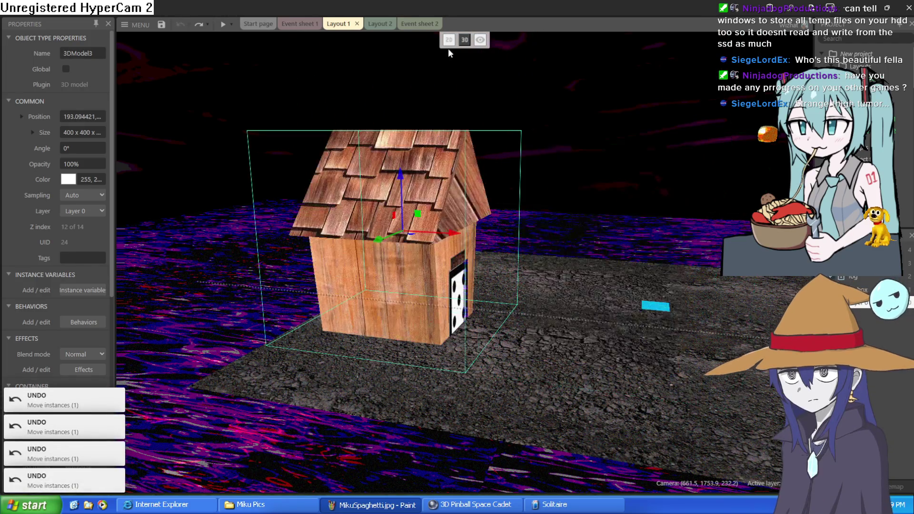
click(384, 25)
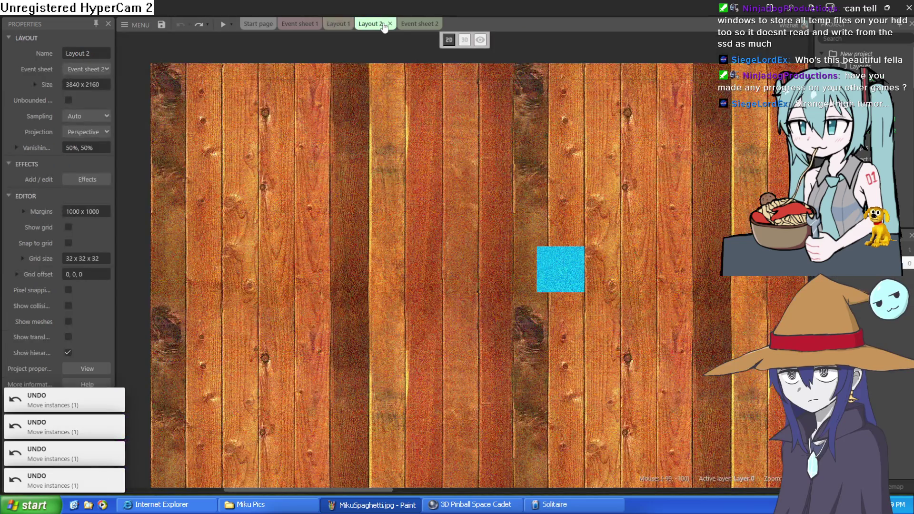
right_click(482, 221)
click(465, 40)
mouse_move(478, 260)
mouse_down()
mouse_move(680, 445)
mouse_move(721, 331)
mouse_move(624, 284)
mouse_move(653, 241)
mouse_move(319, 200)
mouse_move(286, 187)
mouse_move(443, 174)
mouse_move(480, 41)
mouse_up()
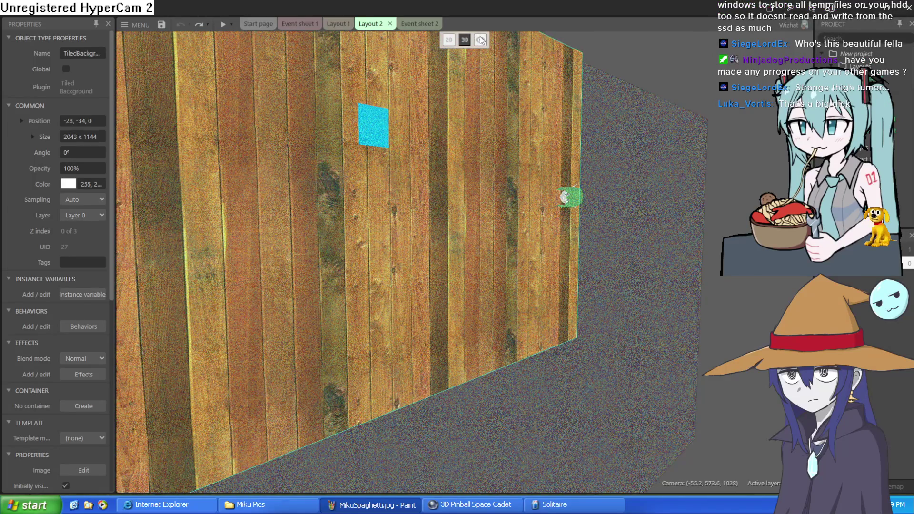
click(481, 40)
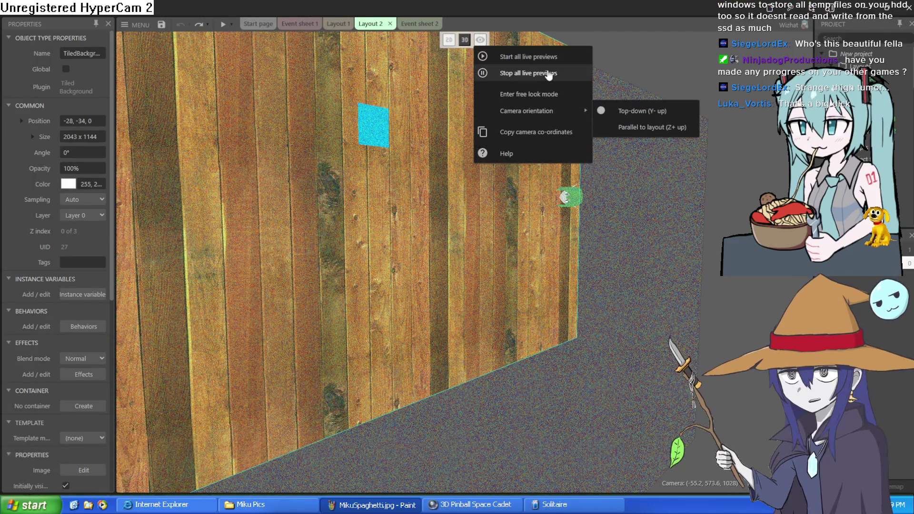
click(633, 127)
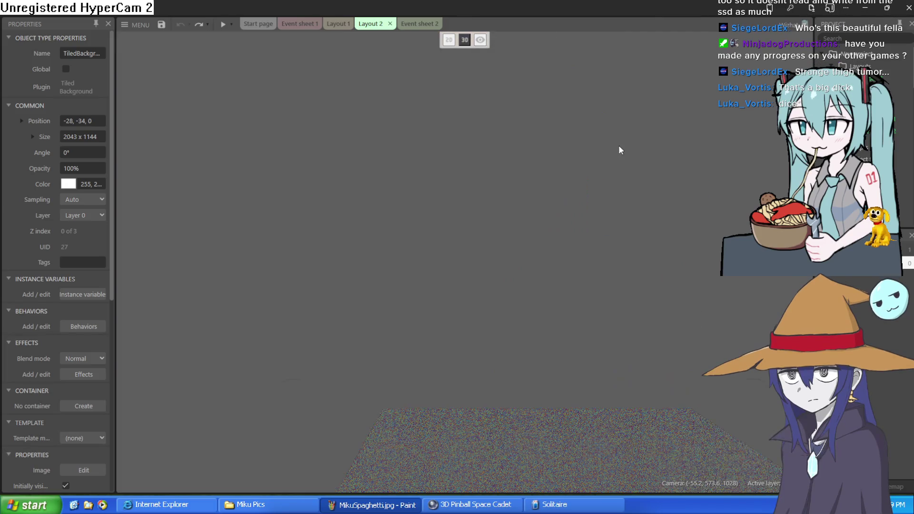
key(w)
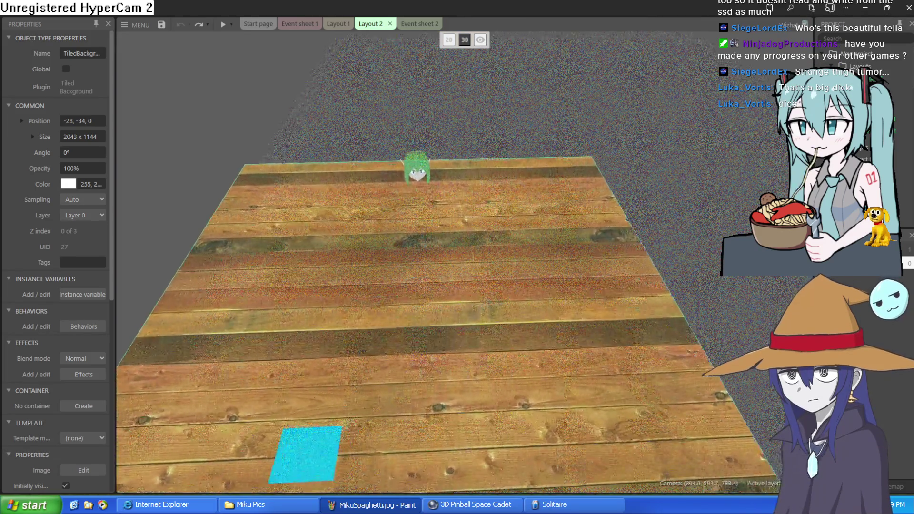
key(w)
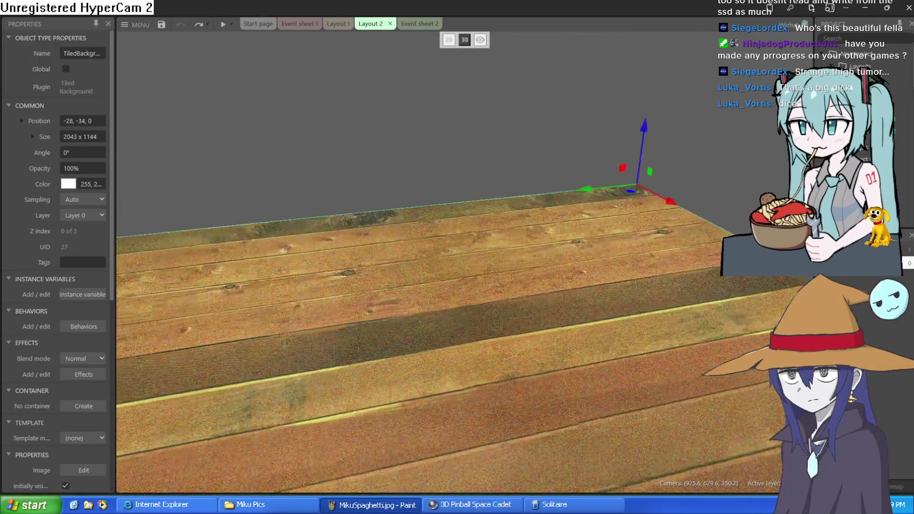
key(w)
key(w)
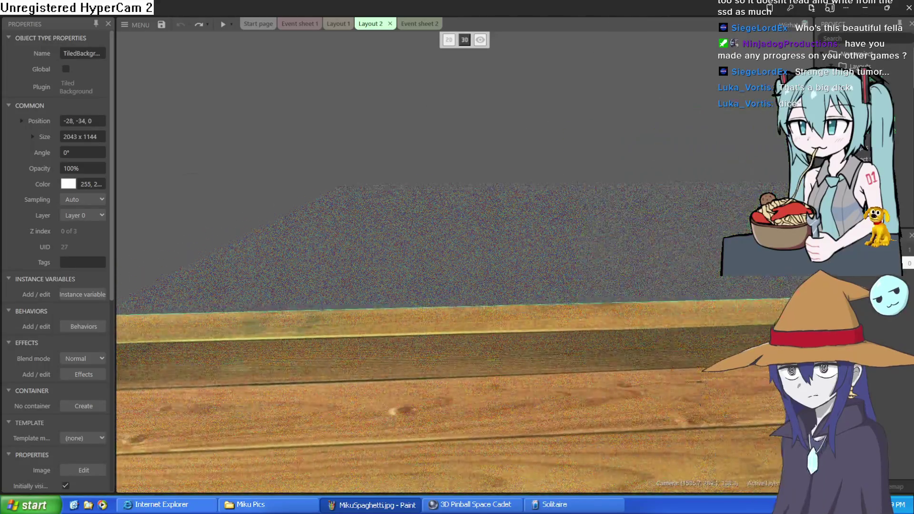
key(s)
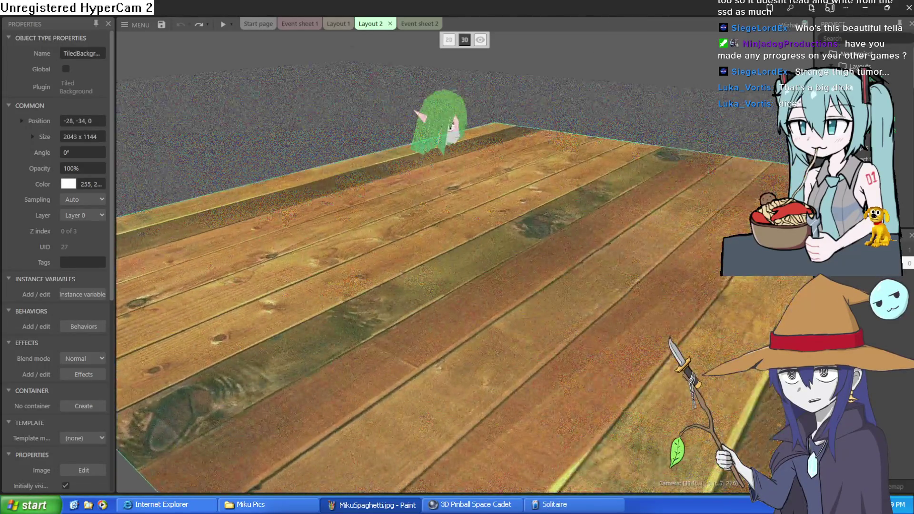
key(s)
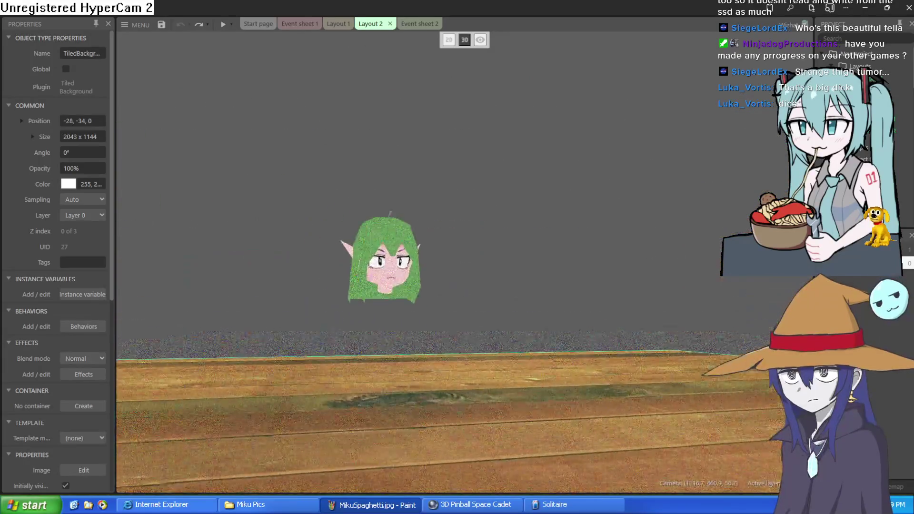
key(w)
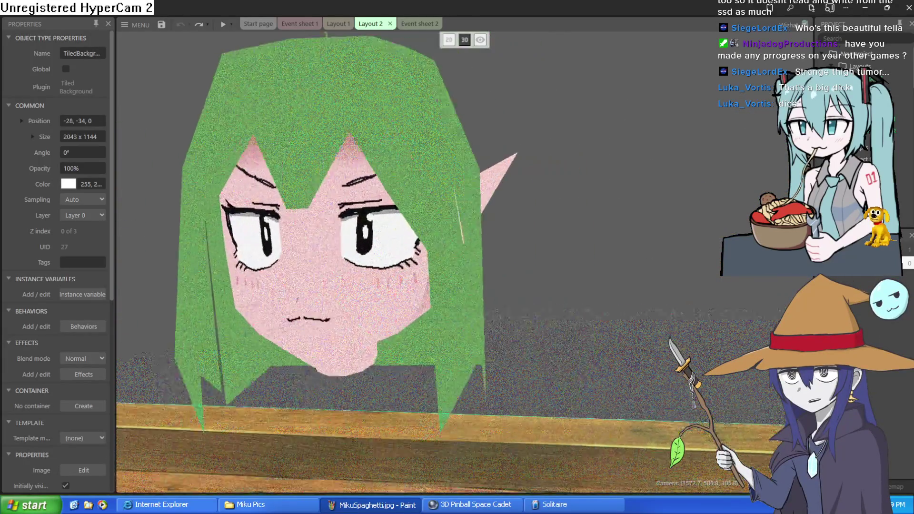
key(w)
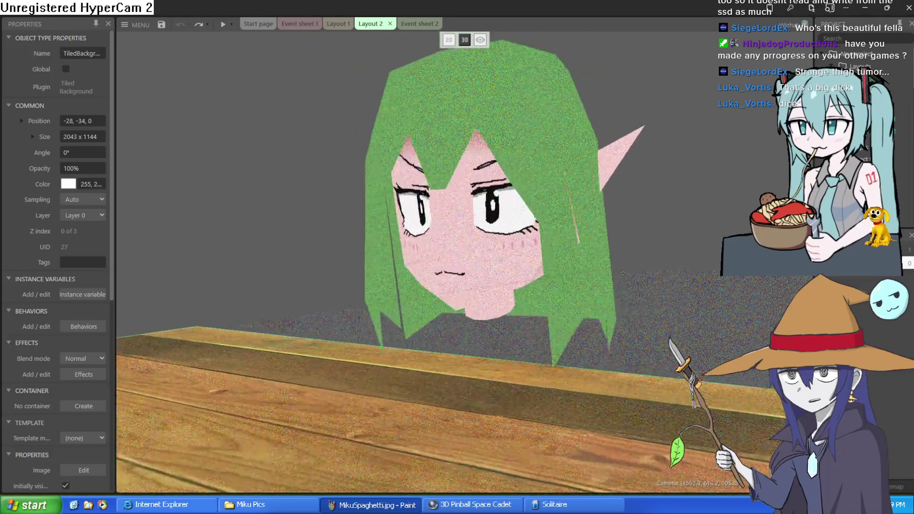
key(a)
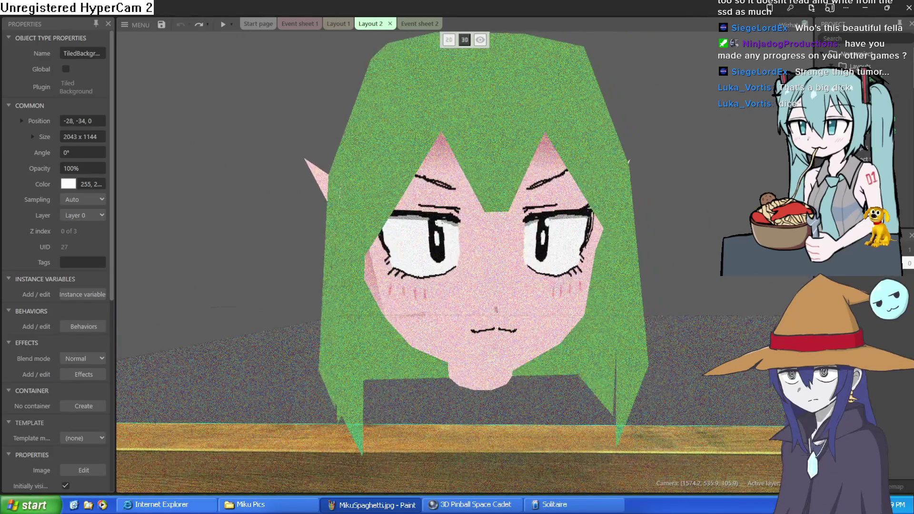
key(d)
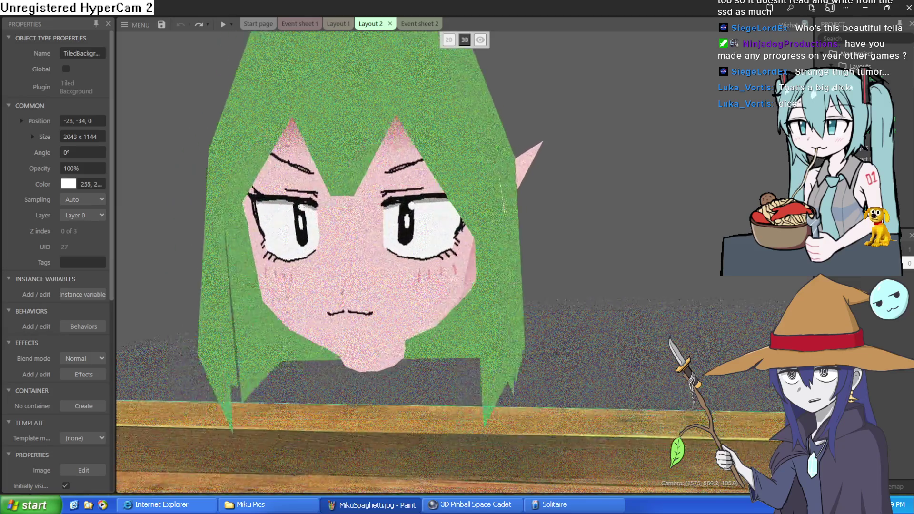
key(s)
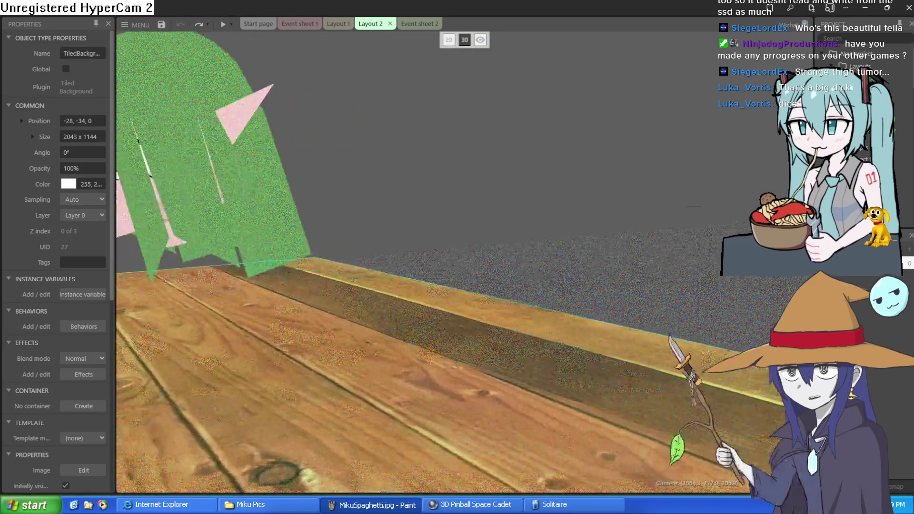
key(a)
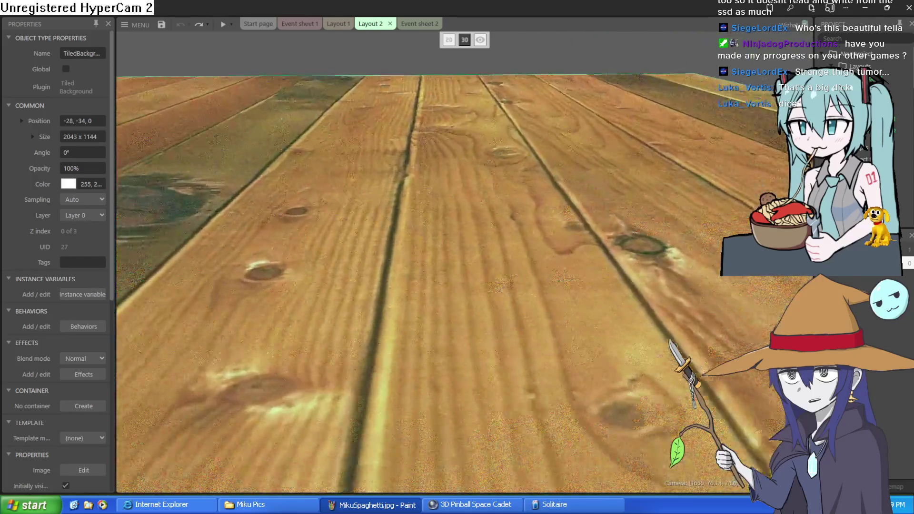
key(w)
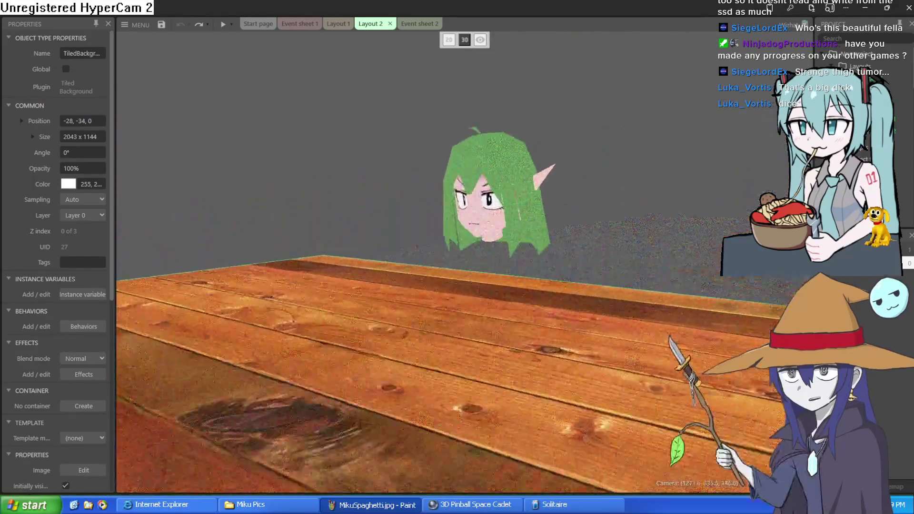
key(s)
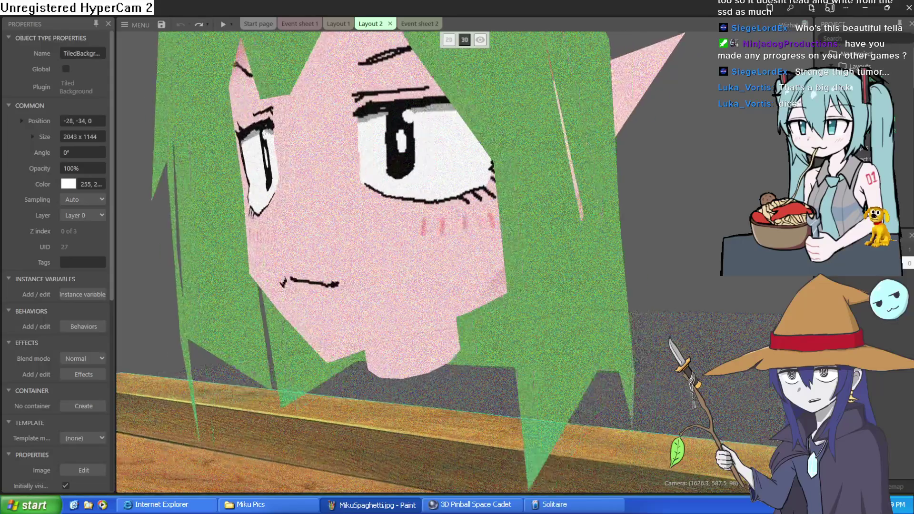
key(d)
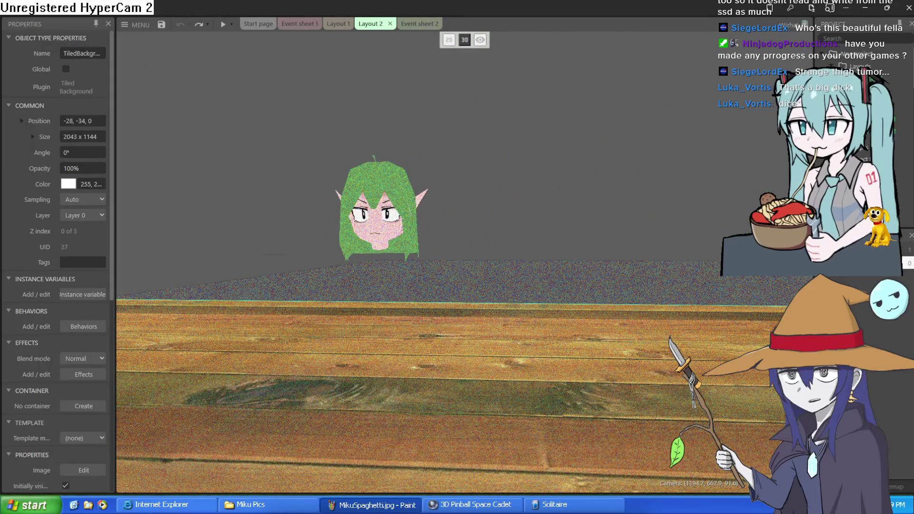
key(w)
key(s)
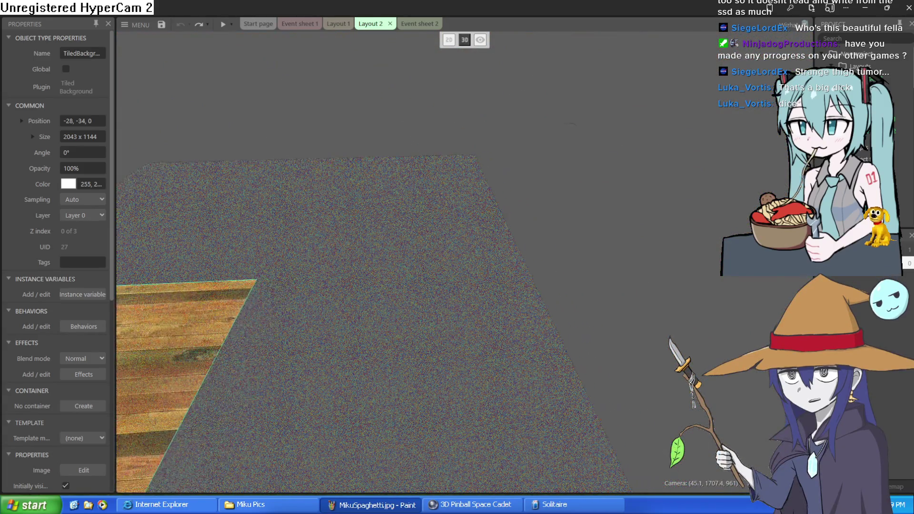
key(w)
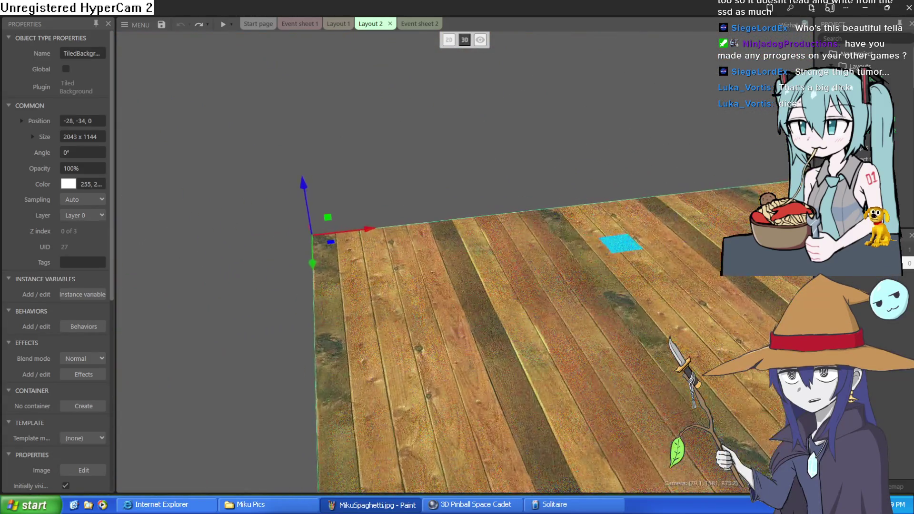
key(s)
Step: Open recent project 'Atheneum old ver save.c3p', closing the current one and settling unsaved changes
click(141, 21)
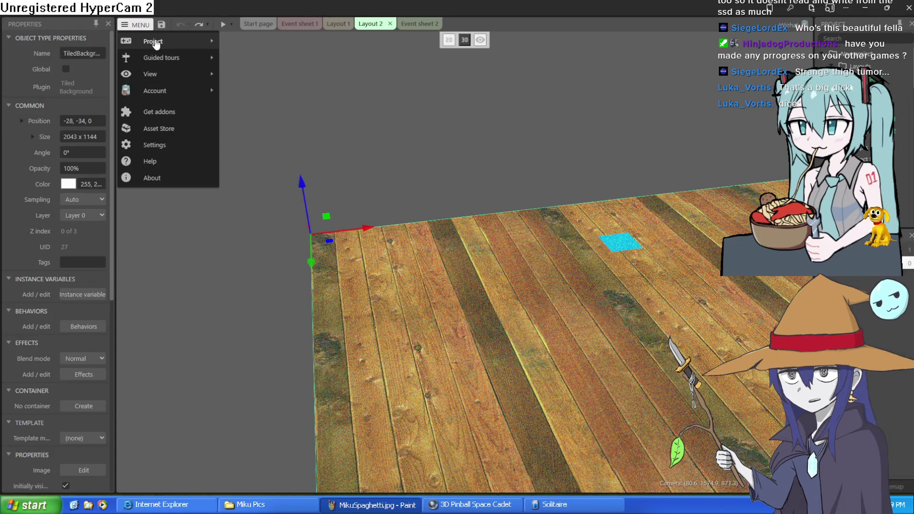
mouse_move(172, 40)
mouse_move(290, 214)
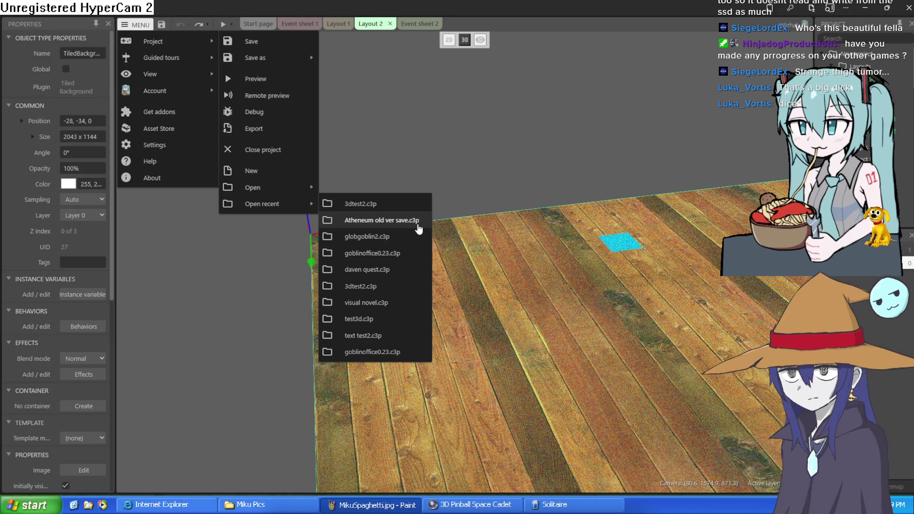
click(419, 220)
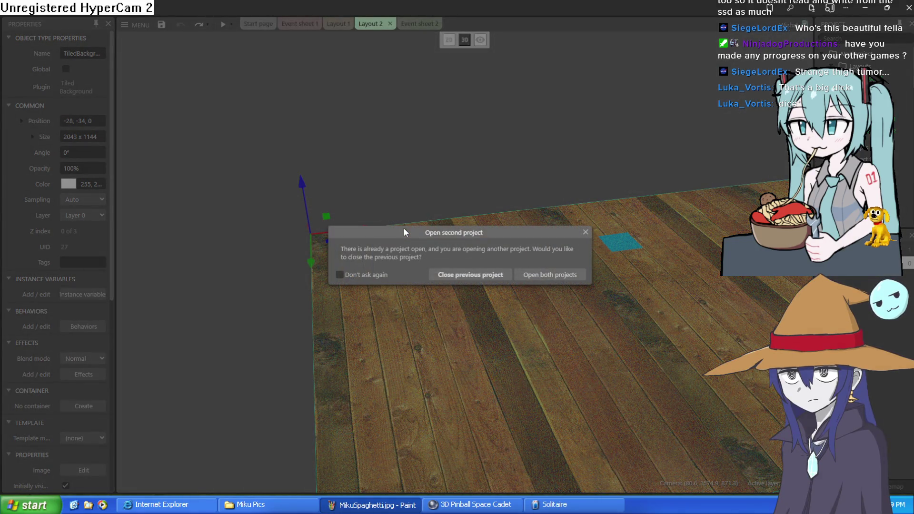
click(488, 280)
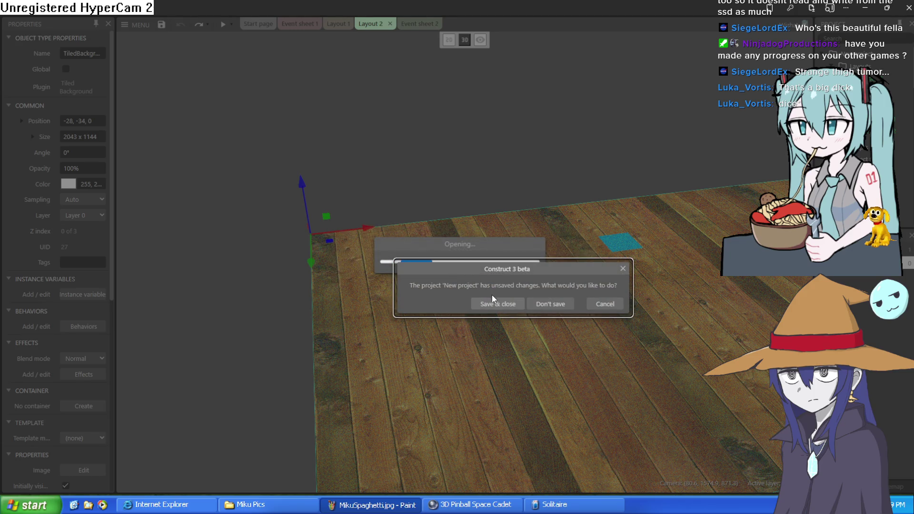
click(546, 306)
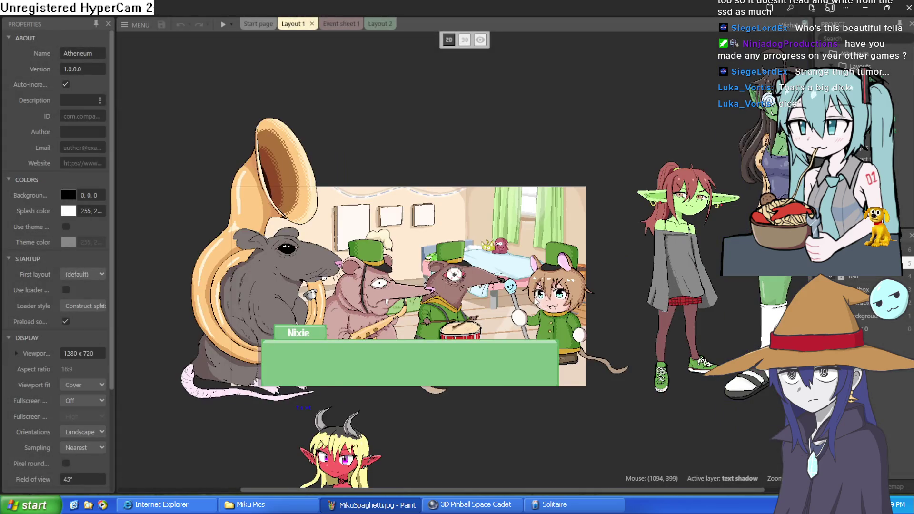
Step: Minimize the Construct editor to reveal Blockbench's start screen
scroll(476, 335, up, 5)
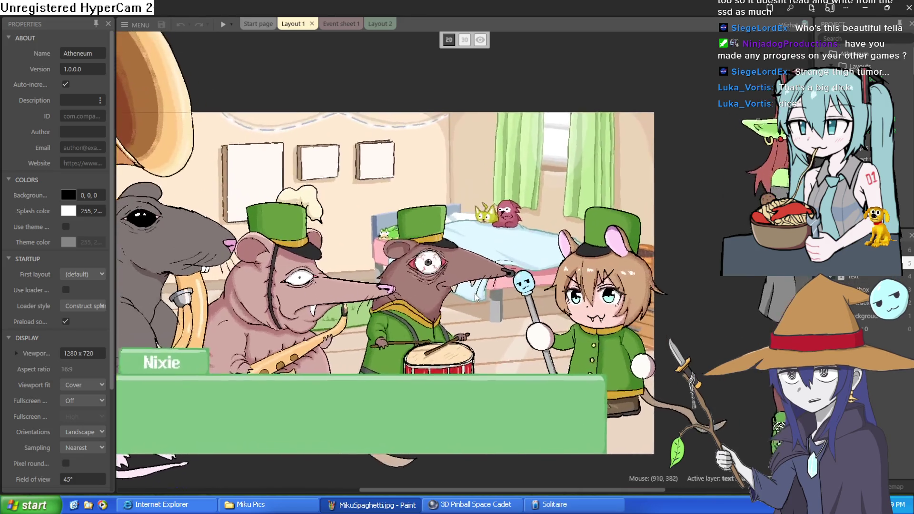
scroll(476, 334, down, 2)
scroll(548, 307, up, 3)
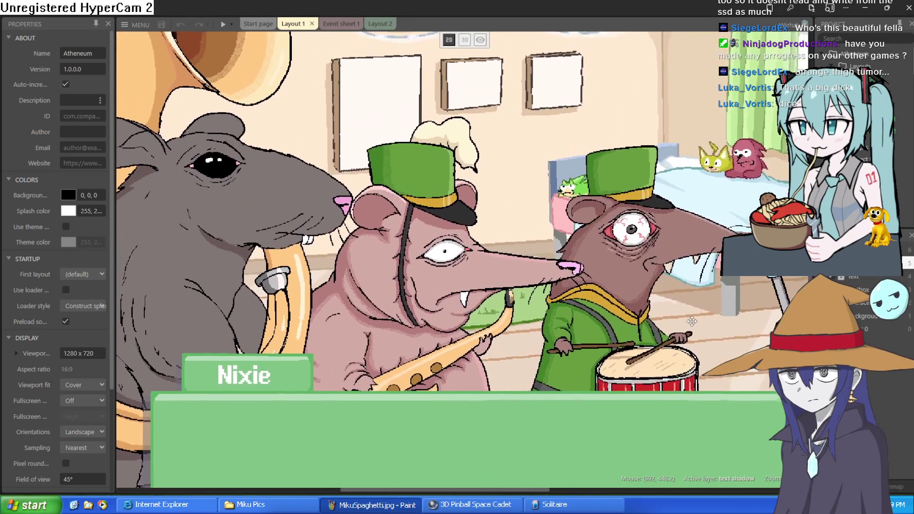
scroll(548, 306, down, 3)
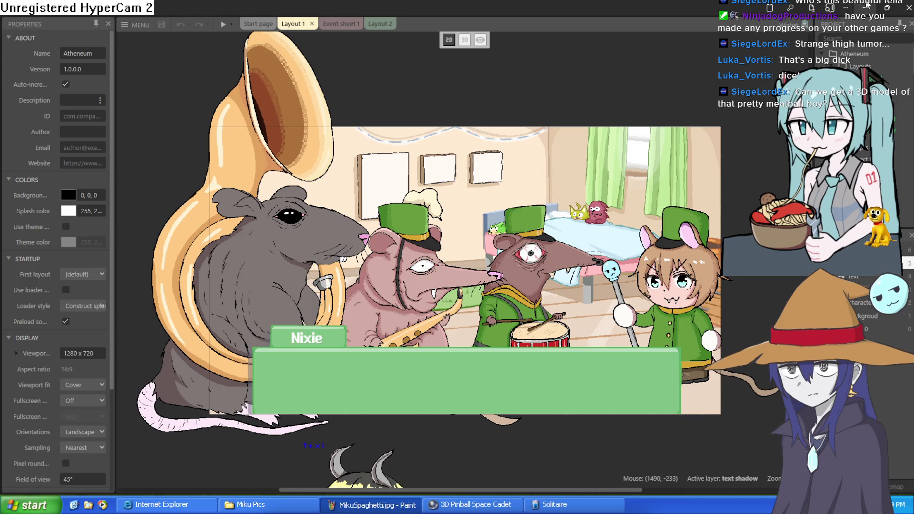
click(865, 8)
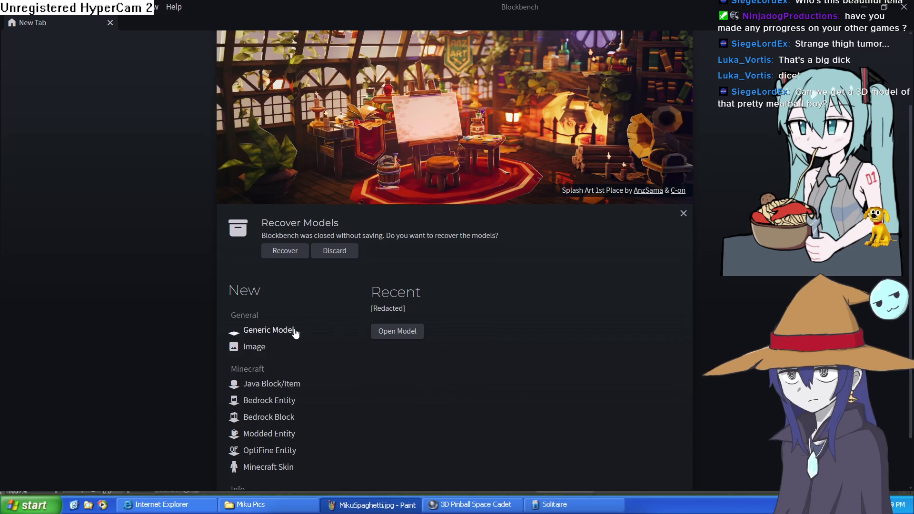
Step: Create and confirm a new Generic Model project
click(281, 333)
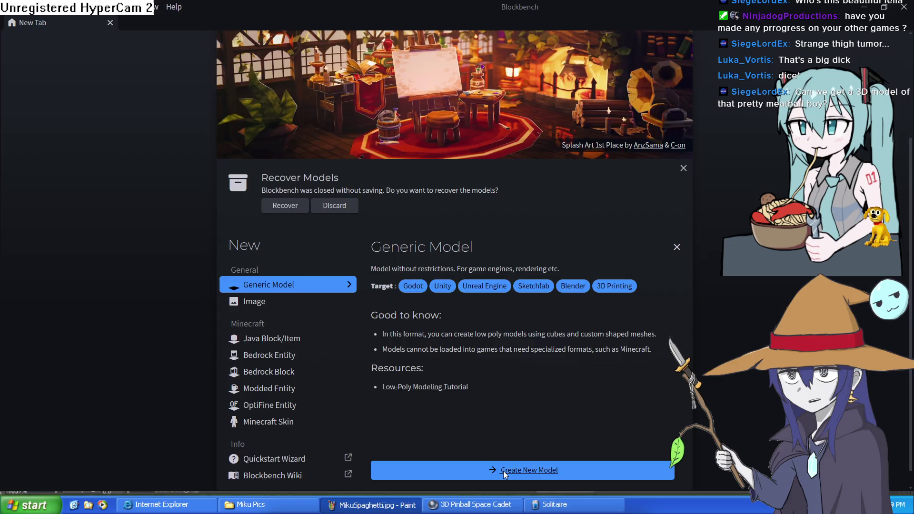
click(504, 471)
click(509, 176)
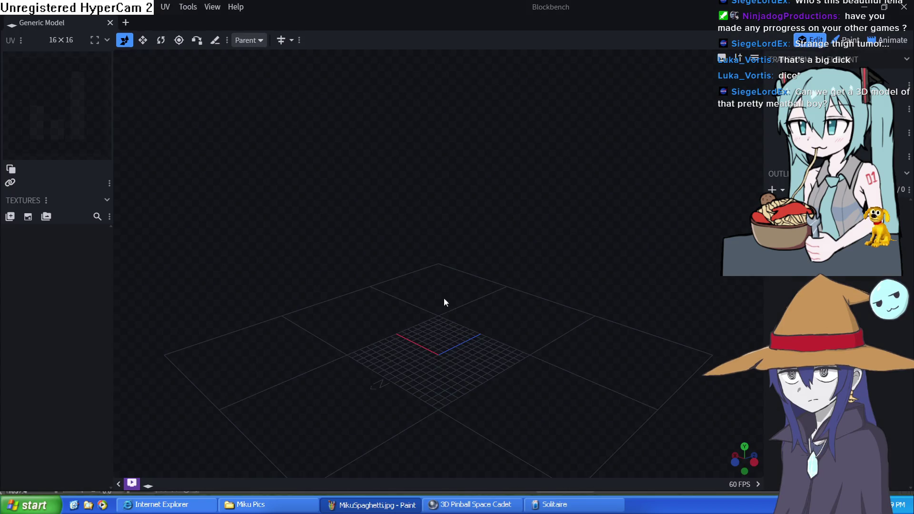
Step: Bring up the Add Mesh dialog for the empty model
mouse_move(456, 380)
mouse_down()
mouse_move(495, 263)
mouse_move(484, 302)
mouse_move(501, 326)
mouse_move(514, 306)
mouse_move(547, 368)
mouse_move(504, 387)
mouse_move(534, 356)
mouse_move(581, 328)
mouse_move(590, 334)
mouse_up()
key(a)
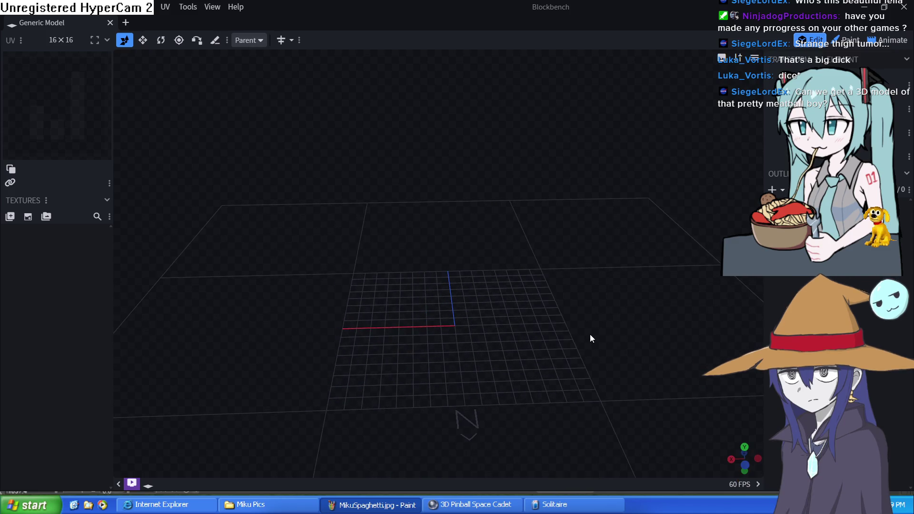
key(w)
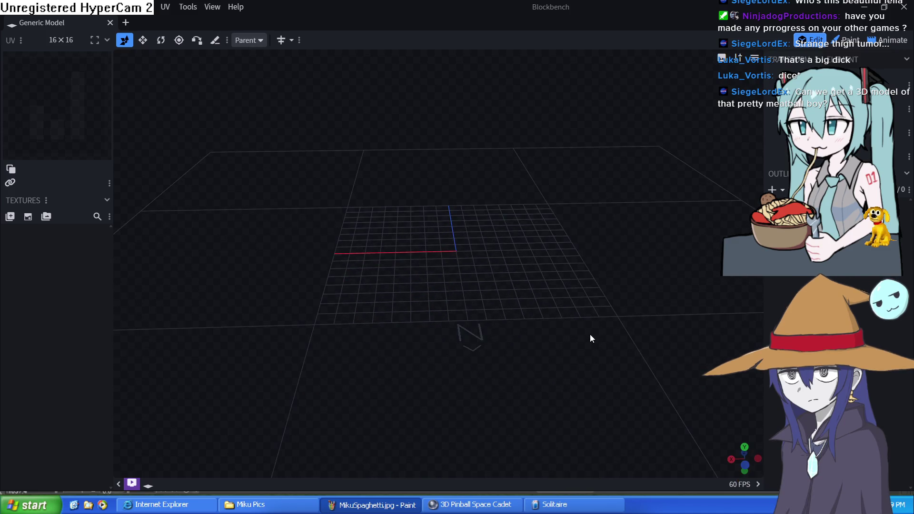
key(w)
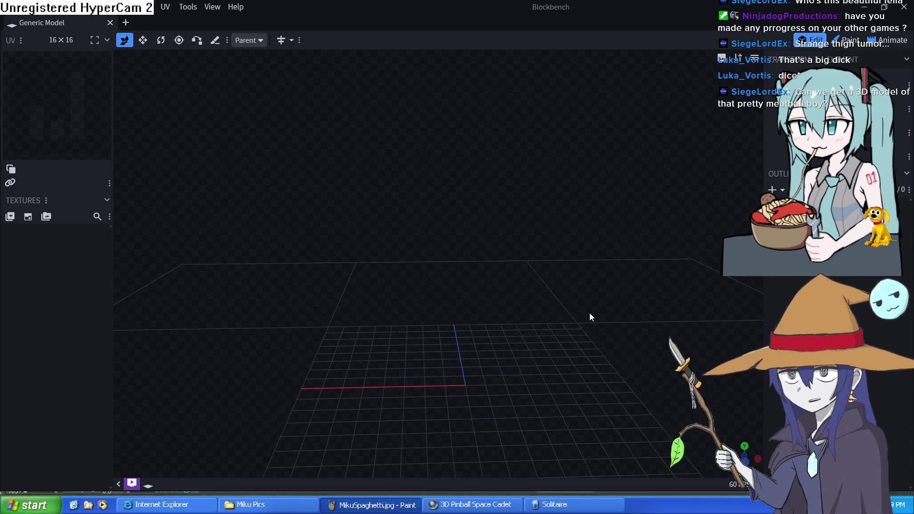
key(w)
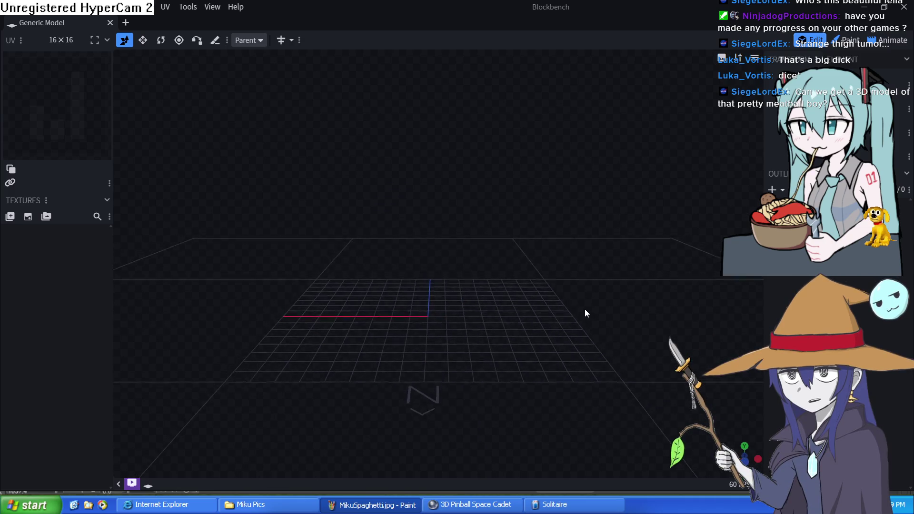
click(768, 188)
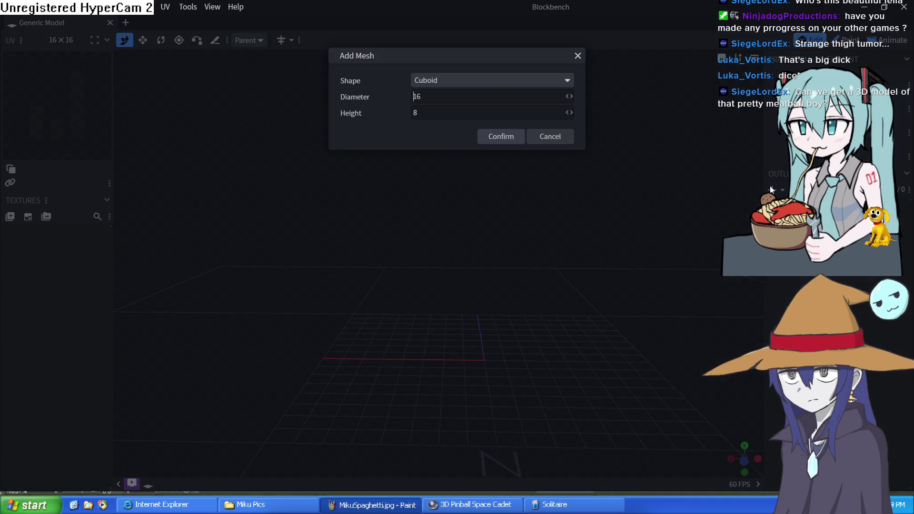
Step: Add a sphere mesh and raise it above the grid
click(509, 81)
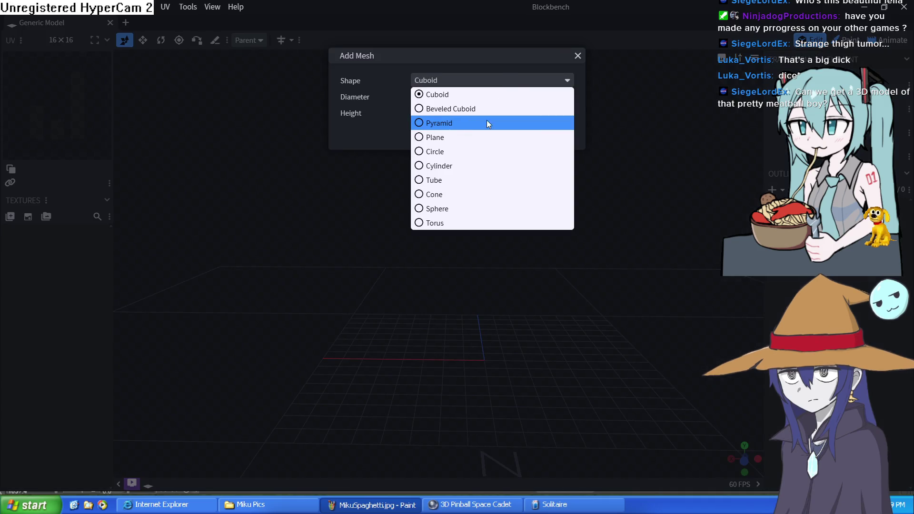
click(454, 210)
click(508, 160)
mouse_move(496, 316)
mouse_down()
mouse_move(488, 312)
mouse_move(490, 145)
mouse_up()
scroll(528, 454, down, 3)
mouse_move(566, 284)
mouse_down()
mouse_move(577, 170)
mouse_move(545, 274)
mouse_move(561, 193)
mouse_move(556, 292)
mouse_move(559, 265)
mouse_move(559, 280)
mouse_up()
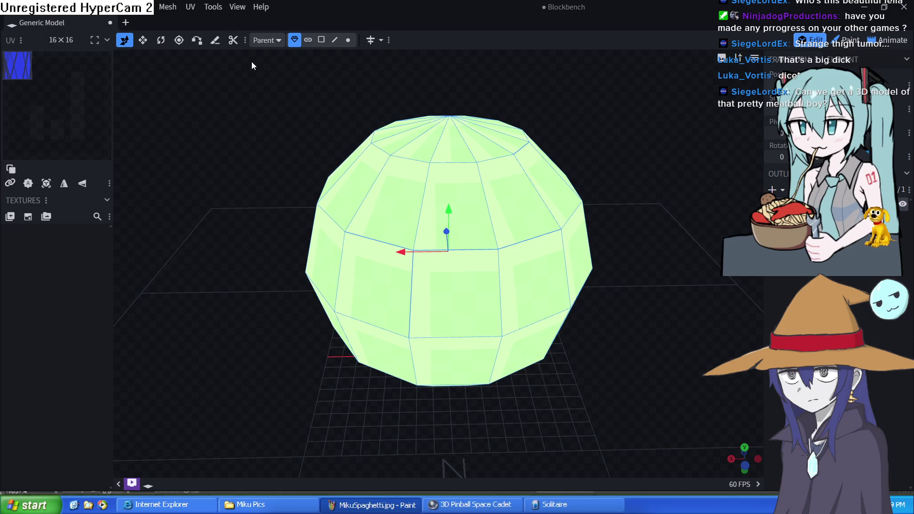
Step: Resize the sphere narrower and shorter into a slightly smaller round ball
click(142, 41)
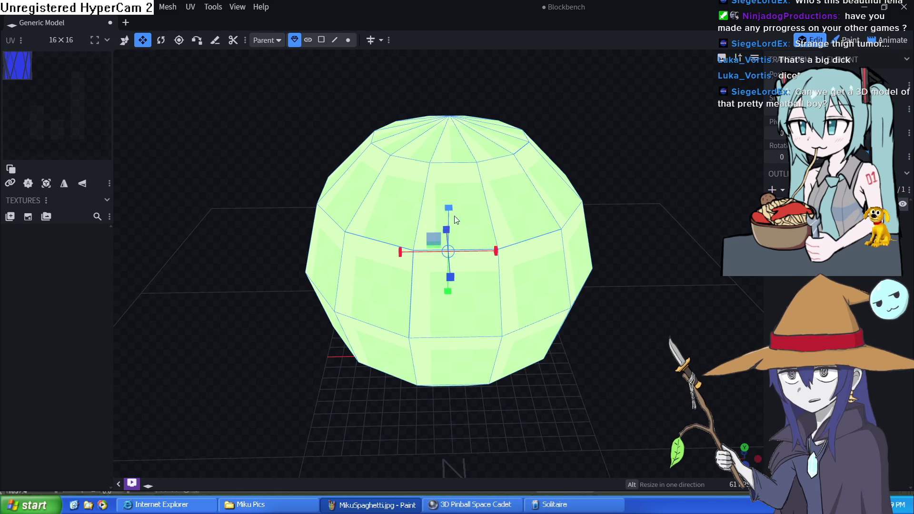
drag(499, 251, 454, 259)
mouse_move(447, 210)
mouse_down()
mouse_move(459, 271)
mouse_move(484, 259)
mouse_move(466, 278)
mouse_move(462, 253)
mouse_move(477, 255)
mouse_move(451, 267)
mouse_up()
drag(446, 230, 450, 232)
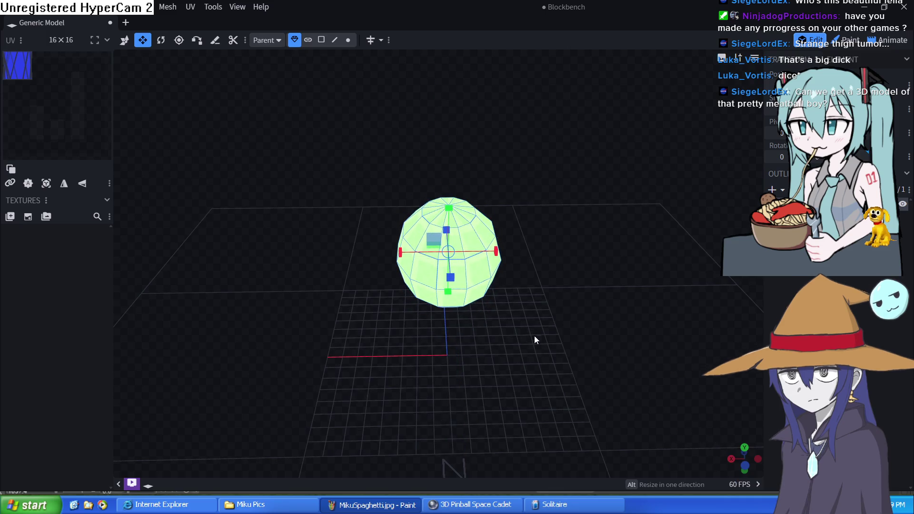
drag(570, 315, 579, 345)
scroll(714, 389, up, 5)
scroll(716, 390, down, 3)
mouse_move(716, 390)
mouse_down()
mouse_move(210, 316)
mouse_move(180, 286)
mouse_move(589, 353)
mouse_move(453, 359)
mouse_move(604, 294)
mouse_move(743, 310)
mouse_move(472, 225)
mouse_move(502, 166)
mouse_move(458, 268)
mouse_move(474, 356)
mouse_up()
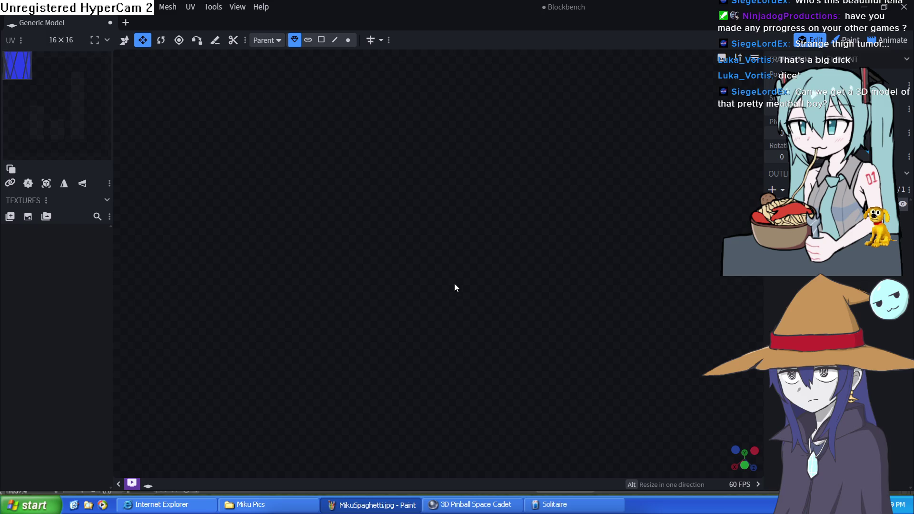
mouse_move(455, 286)
mouse_down()
mouse_move(473, 366)
mouse_move(502, 407)
mouse_move(519, 402)
mouse_up()
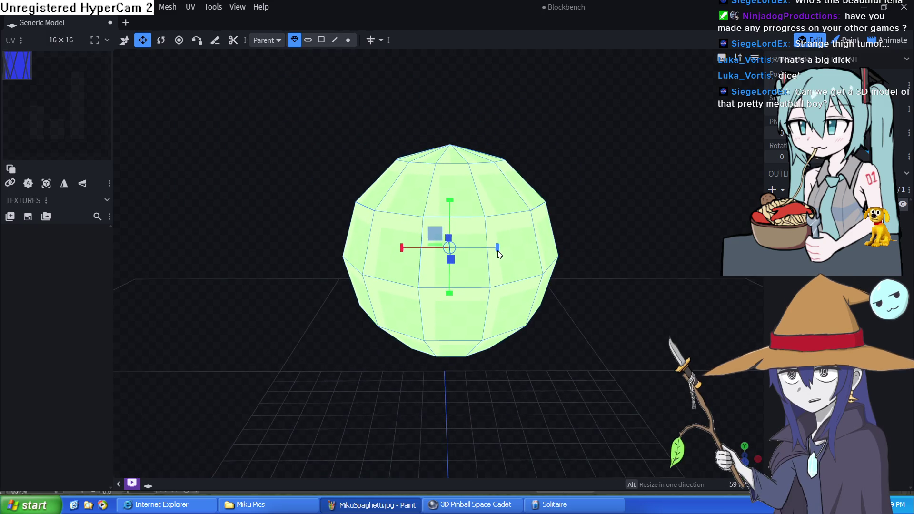
drag(456, 296, 456, 275)
drag(500, 252, 477, 253)
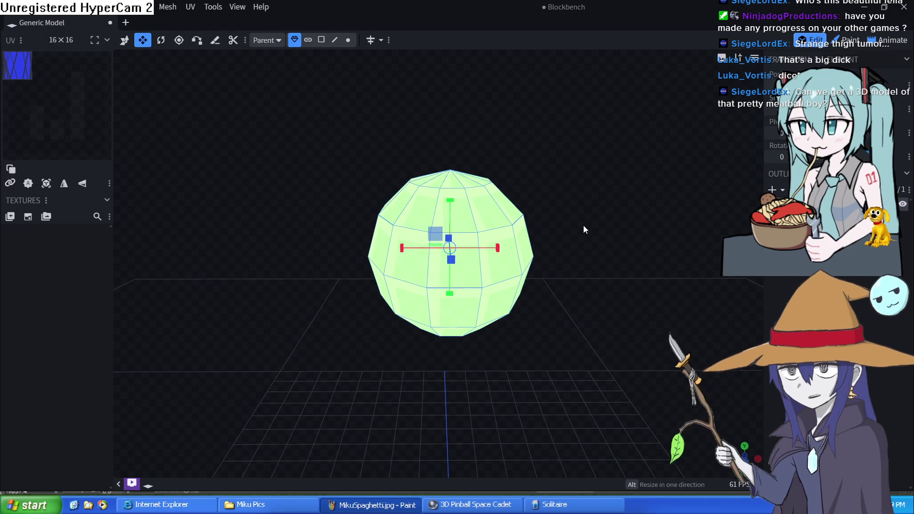
click(771, 189)
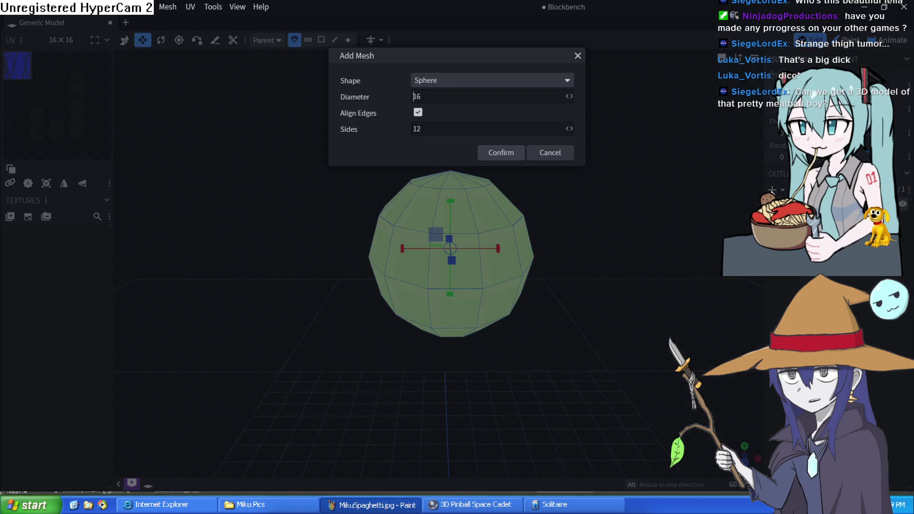
Step: Create a second sphere and lift it high above the green sphere
click(501, 153)
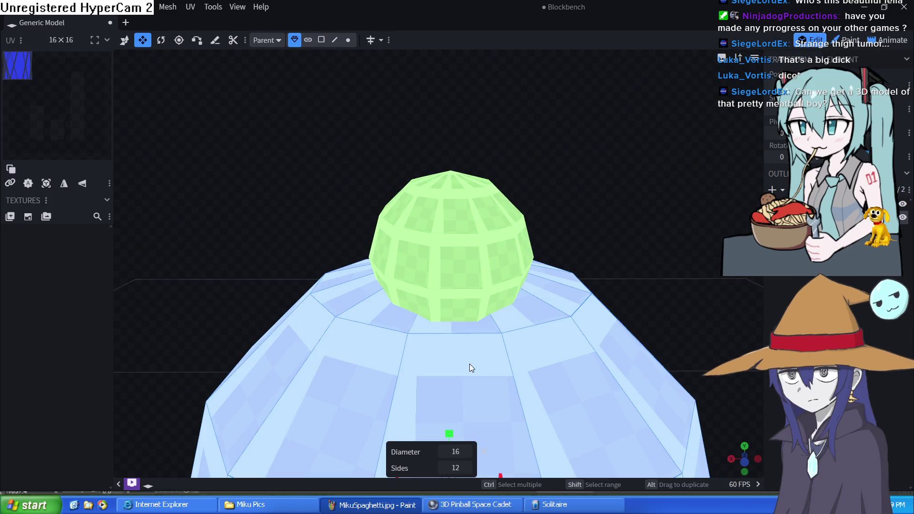
click(125, 40)
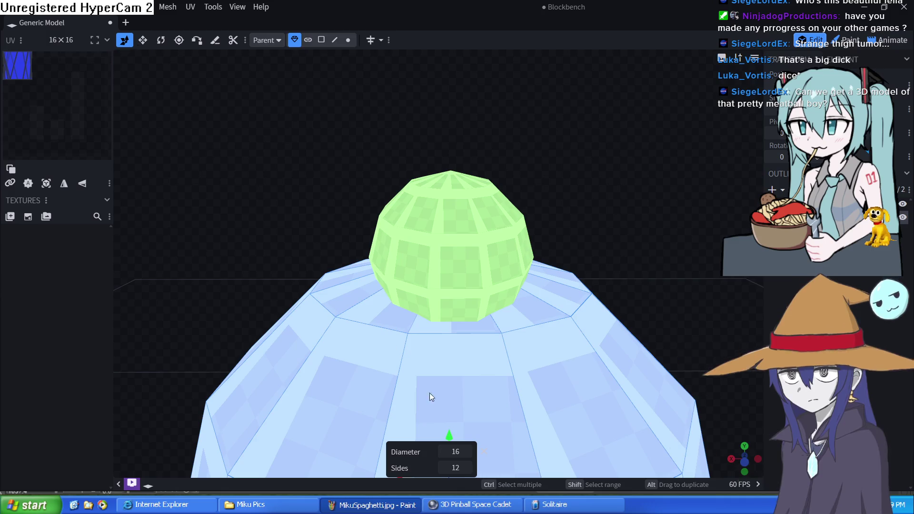
mouse_move(452, 438)
mouse_down()
mouse_move(458, 383)
mouse_move(432, 3)
mouse_up()
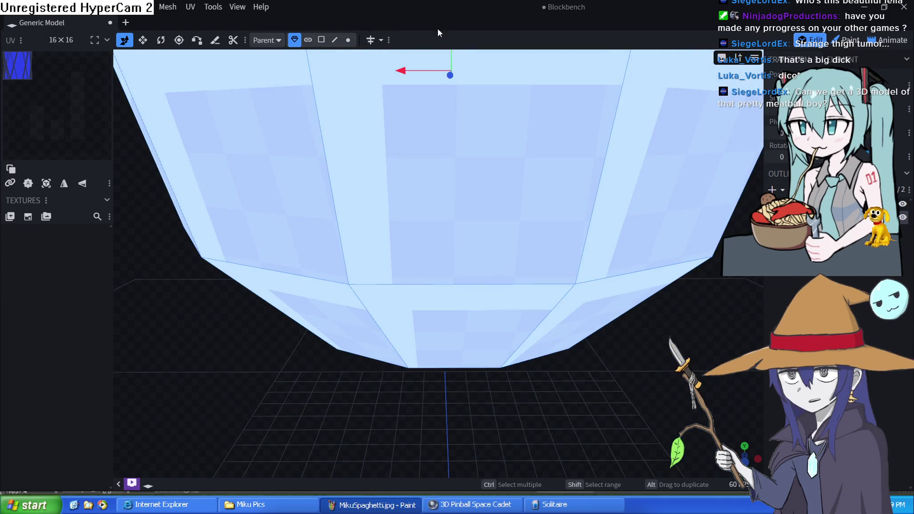
scroll(561, 297, down, 5)
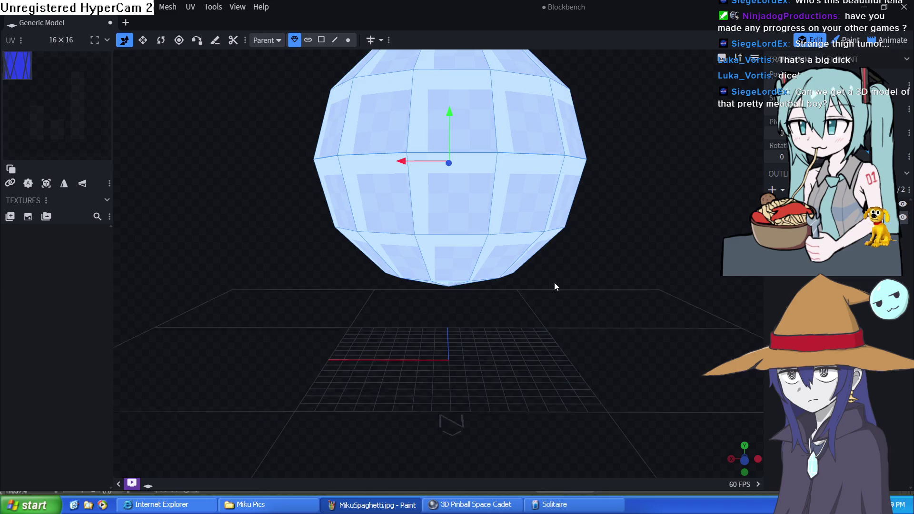
mouse_move(456, 113)
mouse_down()
mouse_move(444, 84)
mouse_move(484, 242)
mouse_up()
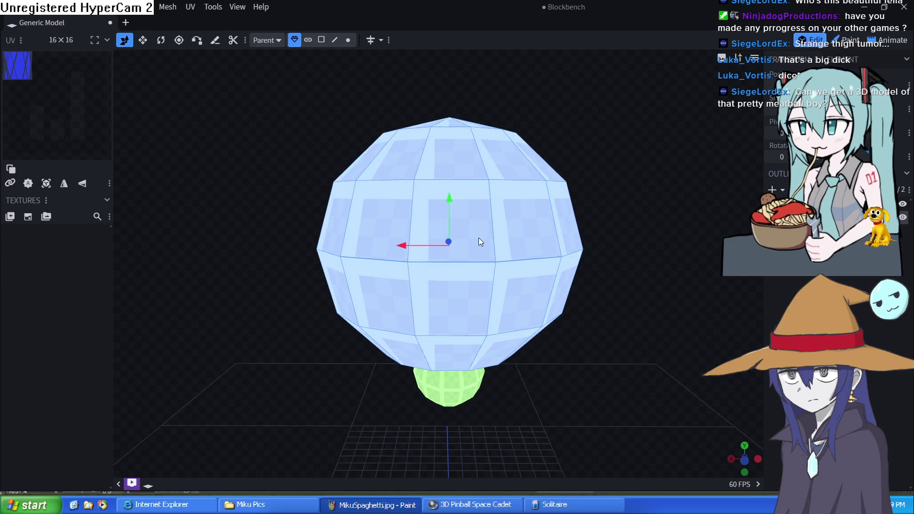
drag(449, 212, 232, 75)
Step: Shrink the second sphere into a wide flat disc and lower it onto the first ball
click(144, 41)
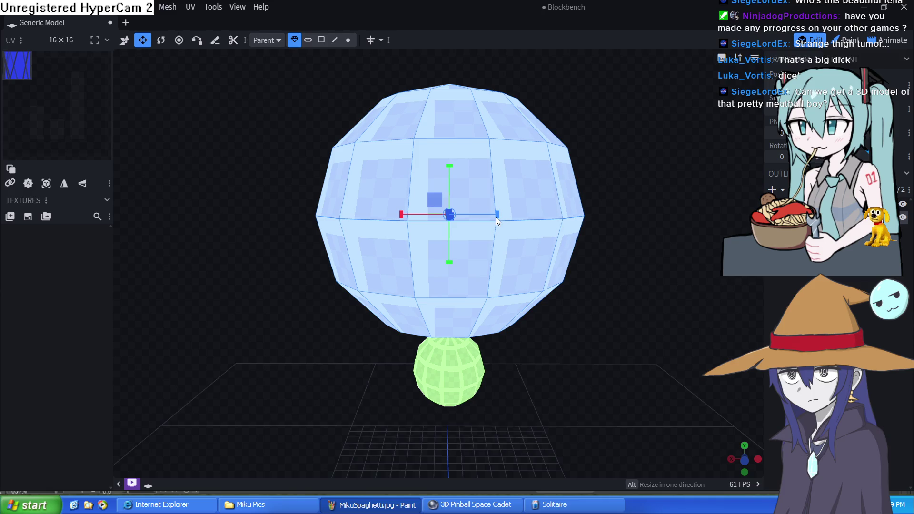
drag(427, 199, 556, 308)
drag(449, 167, 449, 158)
drag(497, 214, 495, 220)
click(125, 41)
mouse_move(449, 171)
mouse_down()
mouse_move(474, 260)
mouse_move(588, 337)
mouse_move(509, 343)
mouse_move(459, 320)
mouse_move(410, 337)
mouse_move(365, 321)
mouse_move(352, 295)
mouse_up()
click(143, 40)
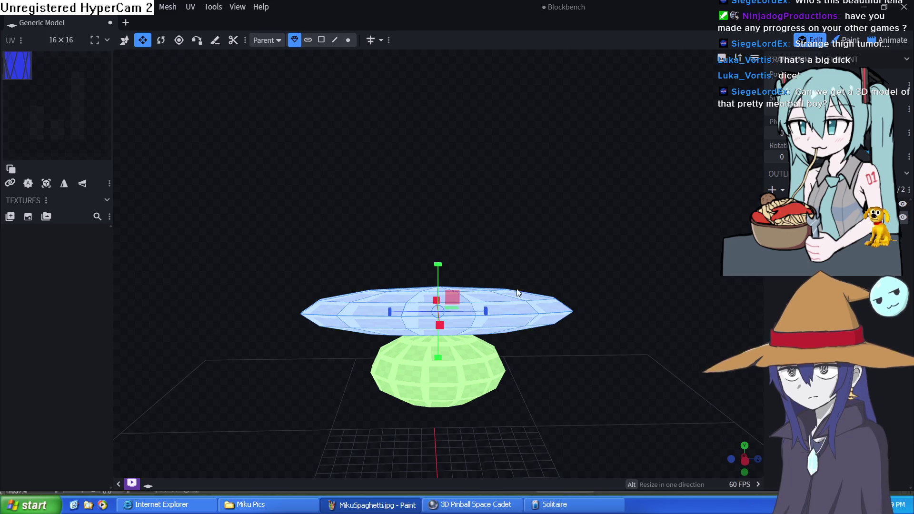
Step: Narrow the disc and resize the green body into a rounder ball
mouse_move(482, 317)
mouse_down()
mouse_move(428, 306)
mouse_move(352, 313)
mouse_up()
click(455, 396)
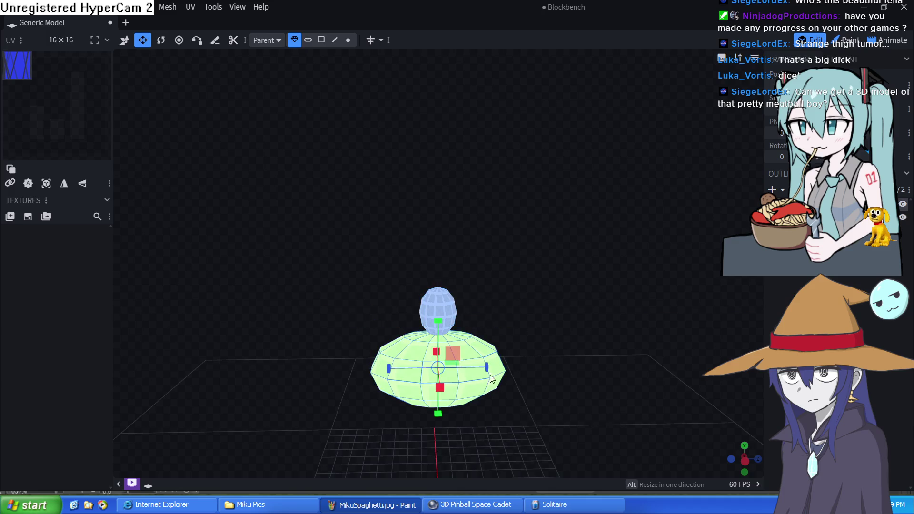
mouse_move(486, 367)
mouse_down()
mouse_move(458, 370)
mouse_move(442, 412)
mouse_up()
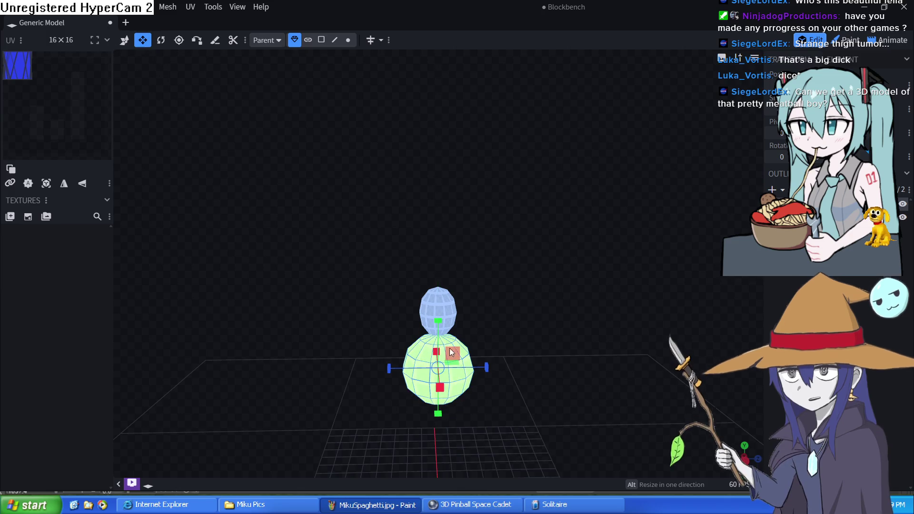
Step: Select the head, snap to front view, and scale it into an upright egg shape
click(446, 303)
mouse_move(330, 338)
mouse_down()
mouse_move(471, 379)
mouse_move(539, 376)
mouse_move(619, 400)
mouse_move(589, 420)
mouse_up()
scroll(565, 441, up, 6)
key(KP_1)
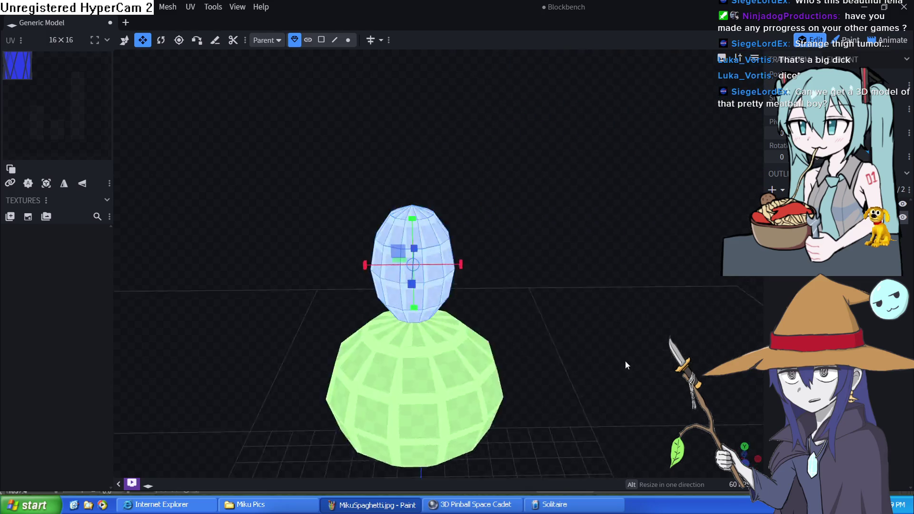
click(126, 39)
mouse_move(450, 207)
mouse_down()
mouse_move(453, 218)
mouse_move(439, 190)
mouse_up()
scroll(579, 250, up, 3)
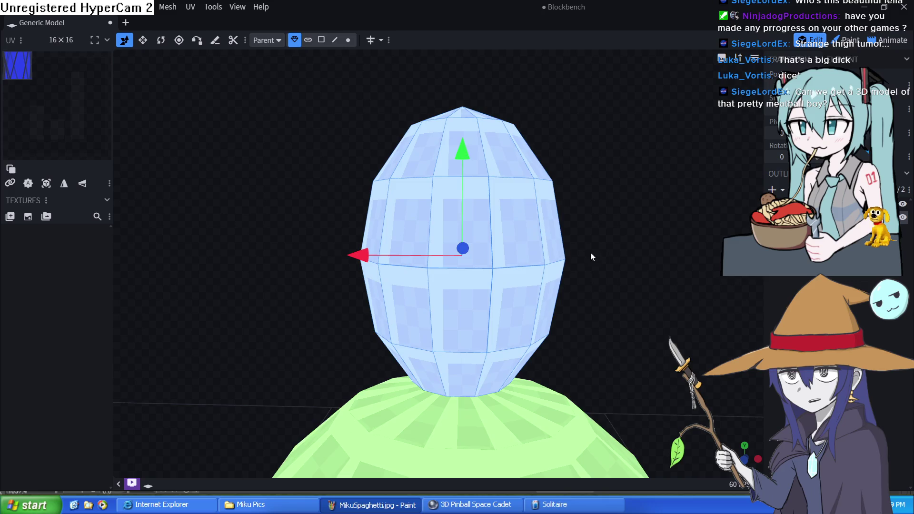
scroll(600, 259, down, 5)
scroll(608, 255, up, 4)
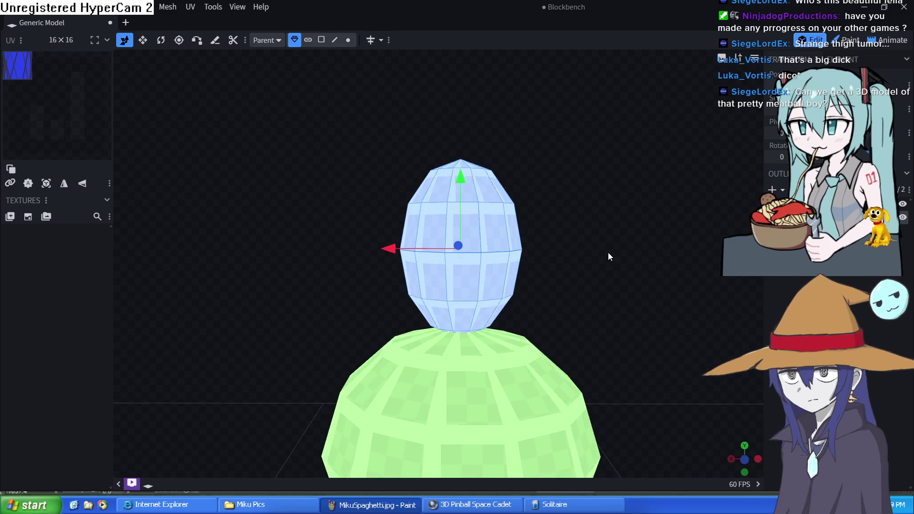
scroll(609, 256, down, 1)
scroll(608, 256, up, 3)
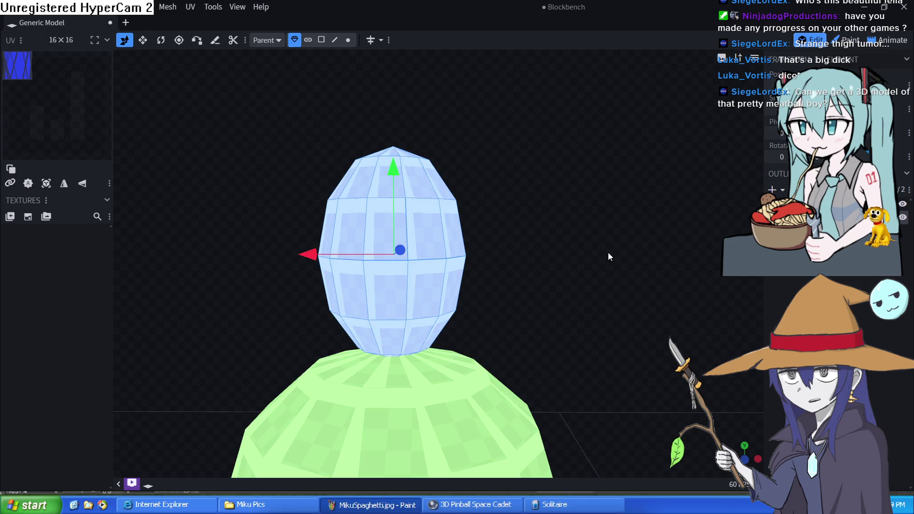
scroll(609, 256, down, 2)
Step: Select the blue head in the outliner and enter Paint mode
click(838, 248)
click(838, 217)
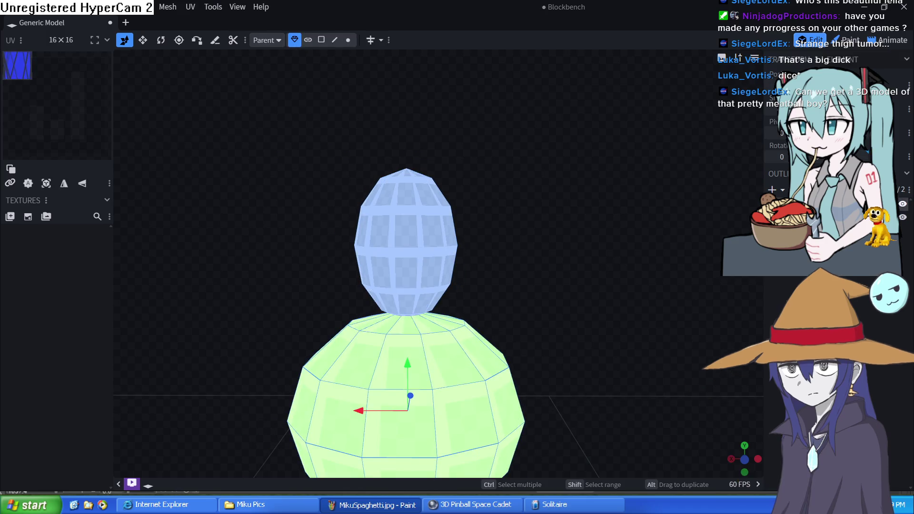
click(838, 203)
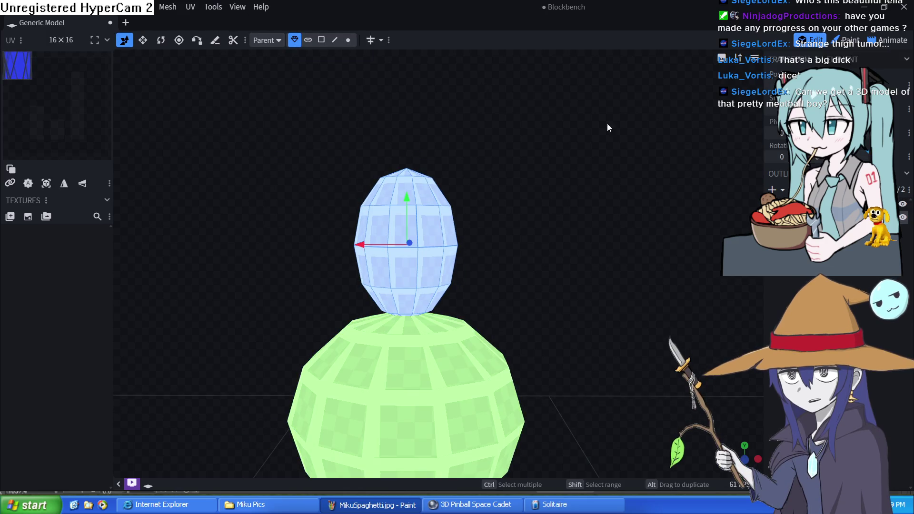
click(845, 42)
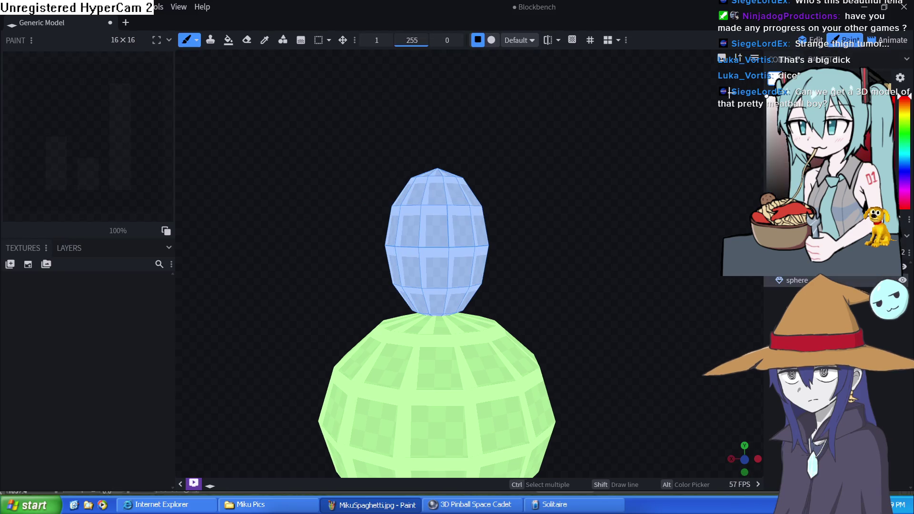
Step: Create a new 512x template texture so coloured UV patches cover the head
double_click(541, 6)
double_click(301, 10)
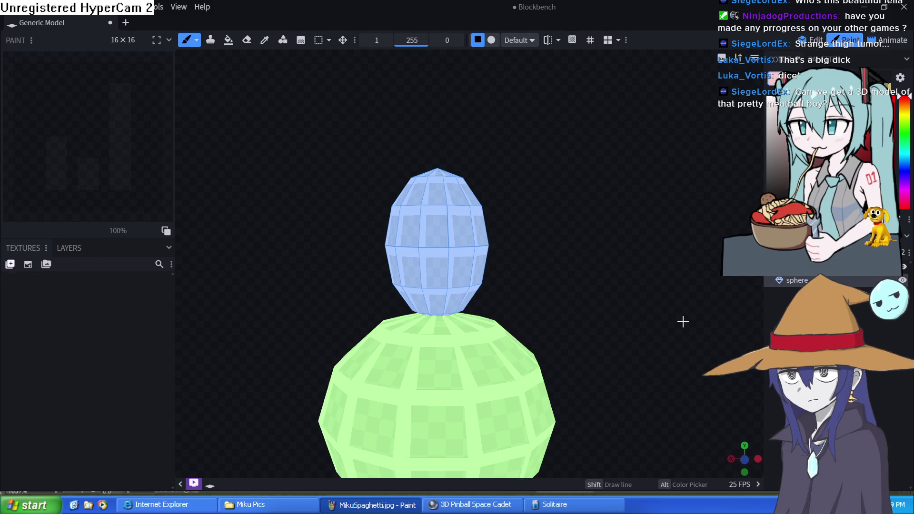
click(29, 265)
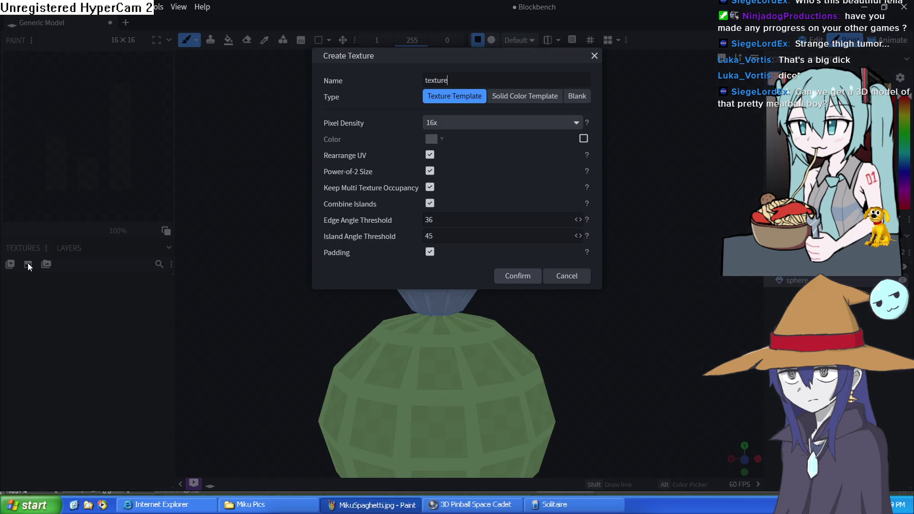
click(460, 125)
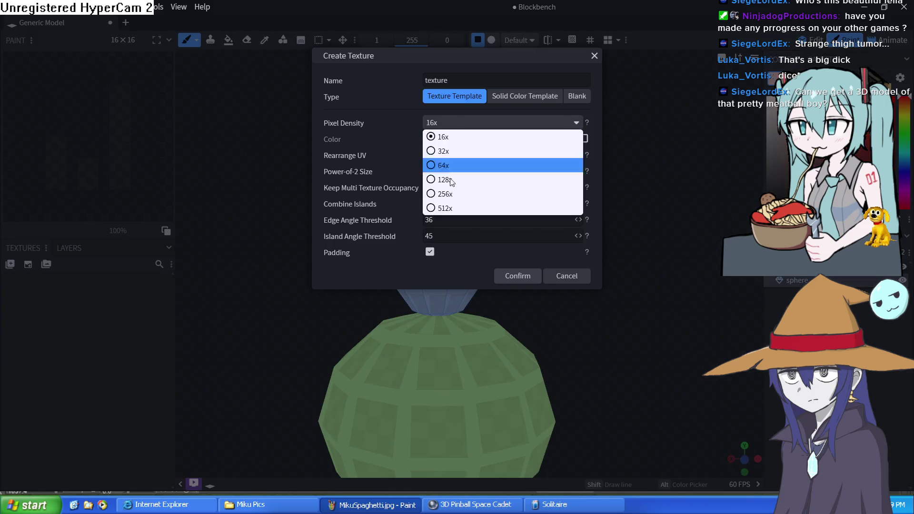
click(443, 208)
click(514, 278)
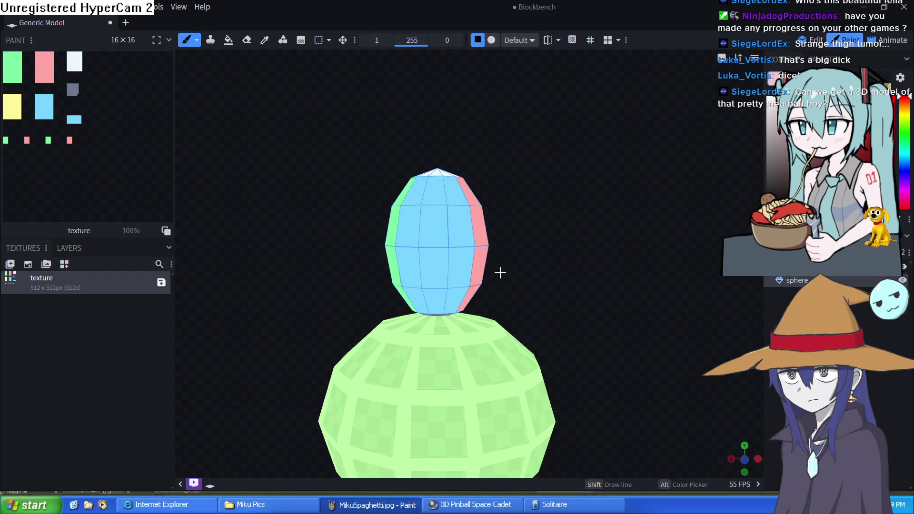
click(532, 40)
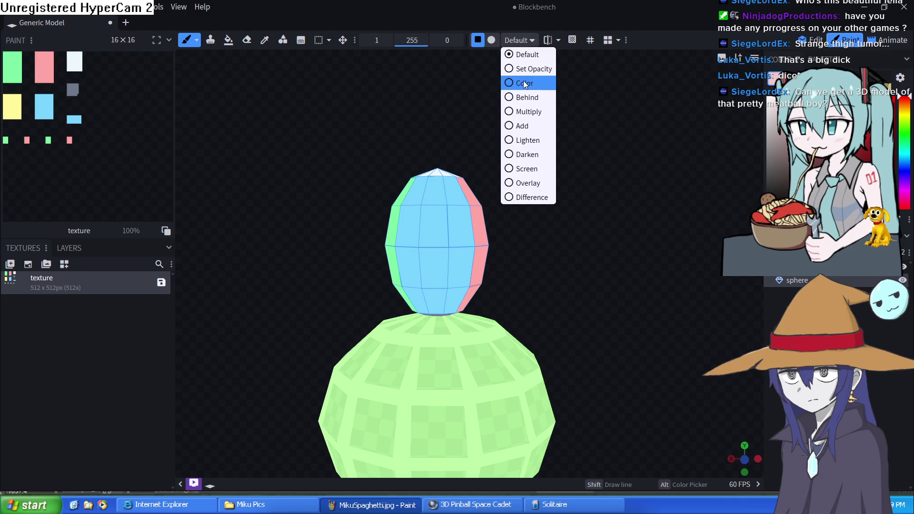
Step: Fill the whole head pink with the Paint Bucket in Element mode, then enable Mirror Painting
mouse_move(353, 5)
mouse_down()
mouse_move(197, 10)
mouse_move(197, 1)
mouse_up()
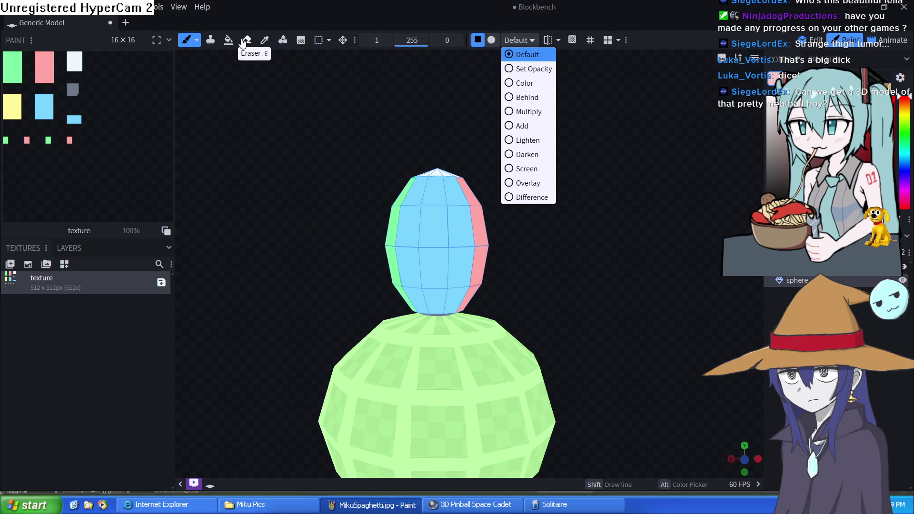
click(227, 42)
click(450, 40)
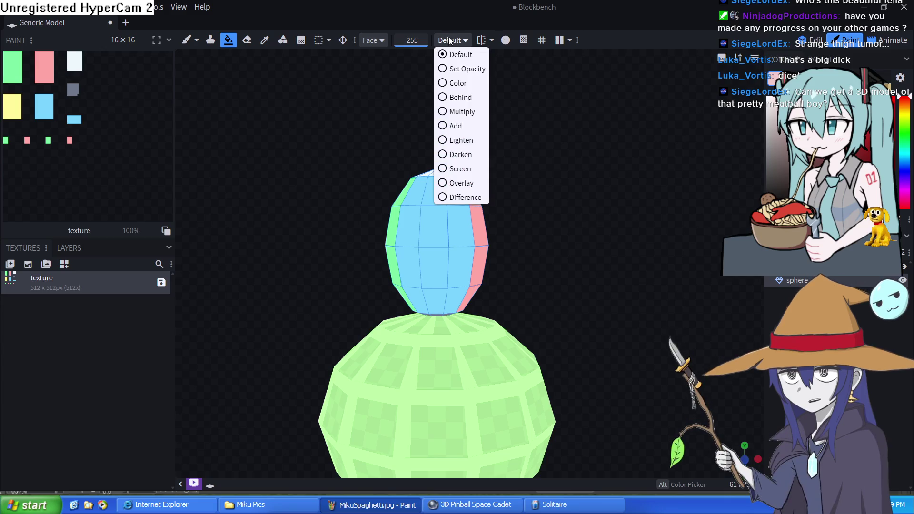
click(381, 41)
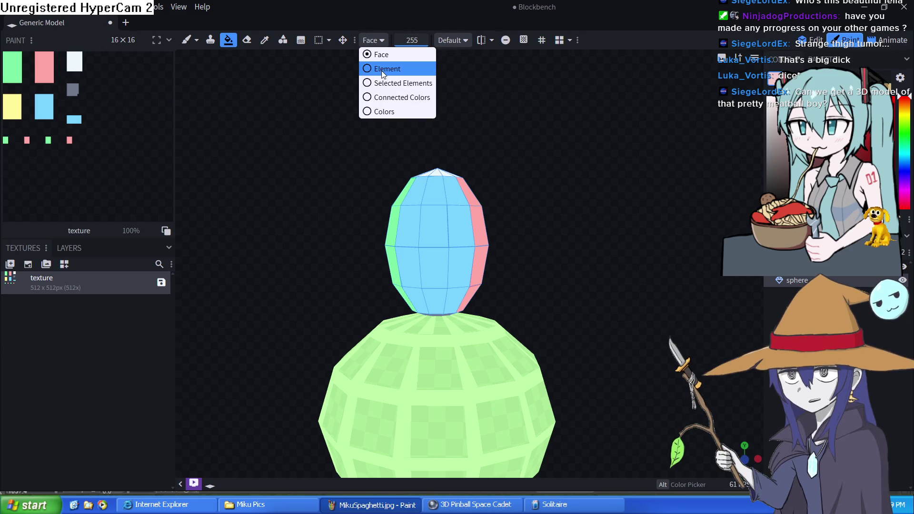
click(381, 64)
click(437, 235)
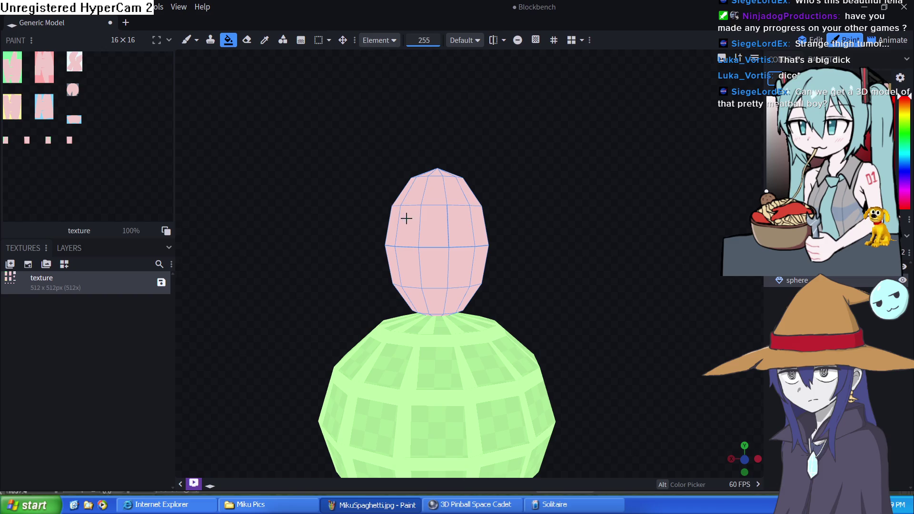
click(494, 40)
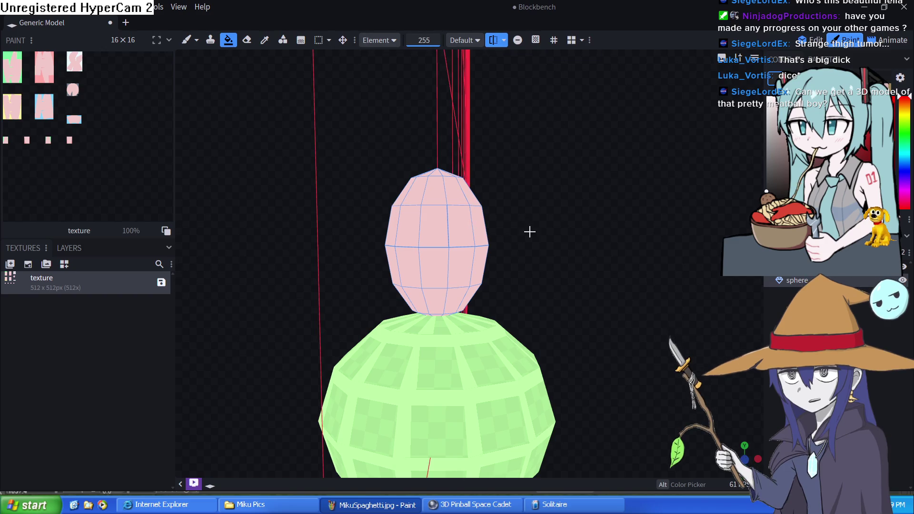
key(Delete)
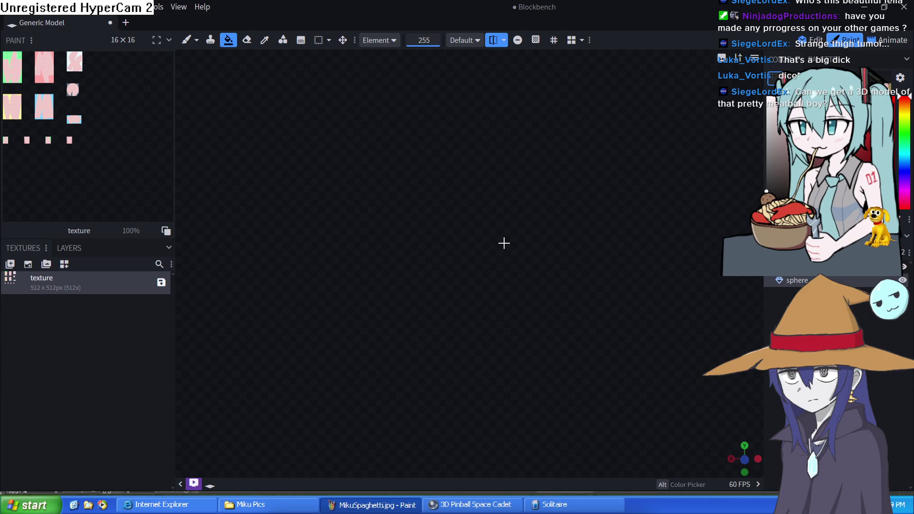
Step: Reset to the north view, enable WASD movement, zoom out, and return to Edit mode
scroll(503, 246, up, 3)
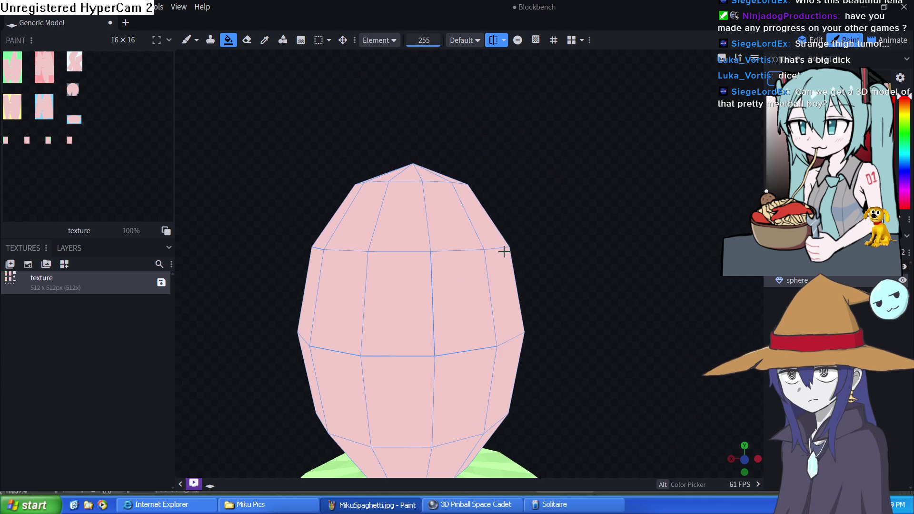
scroll(449, 312, down, 2)
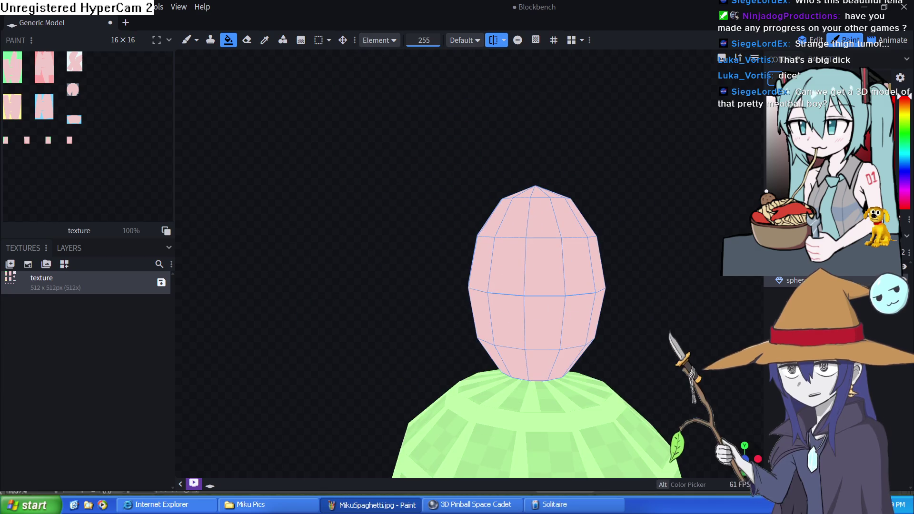
click(744, 460)
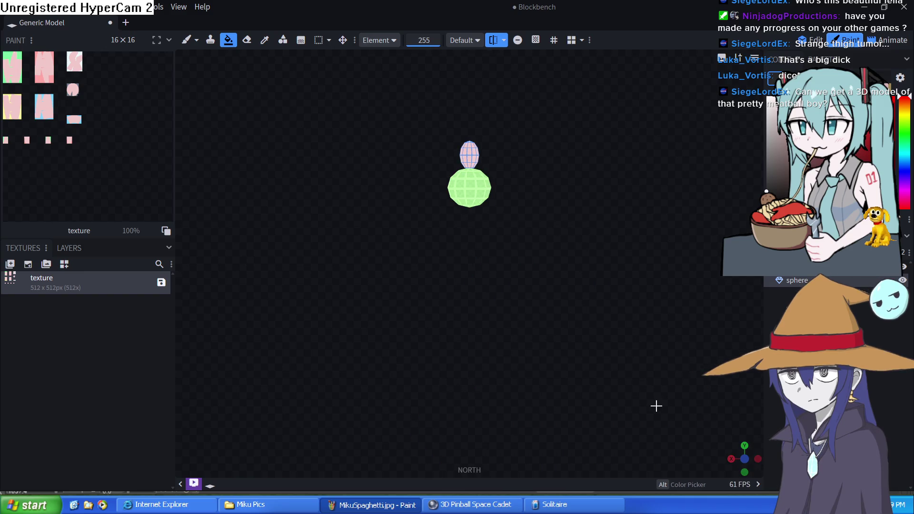
drag(484, 148, 484, 167)
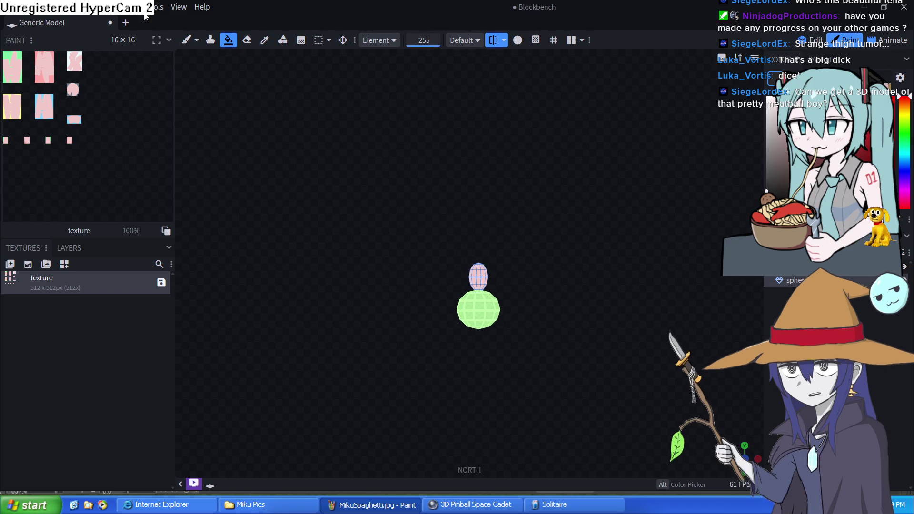
click(178, 7)
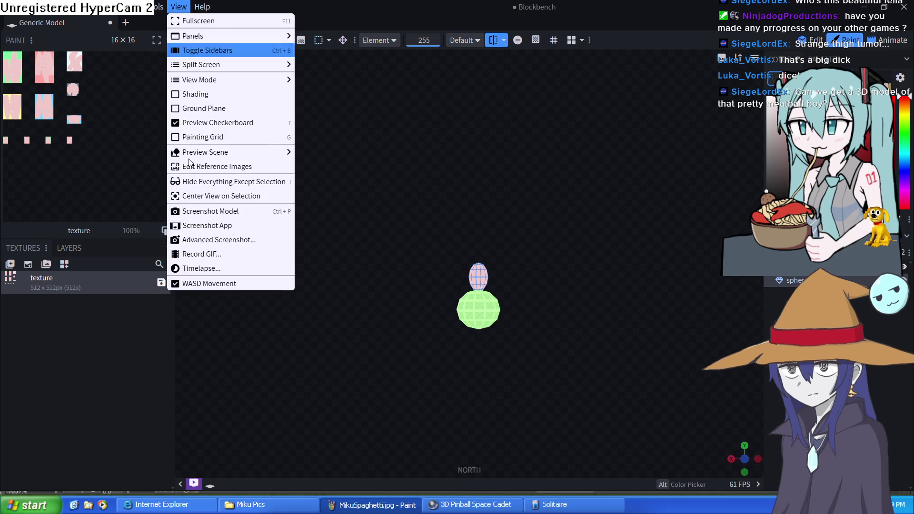
click(219, 285)
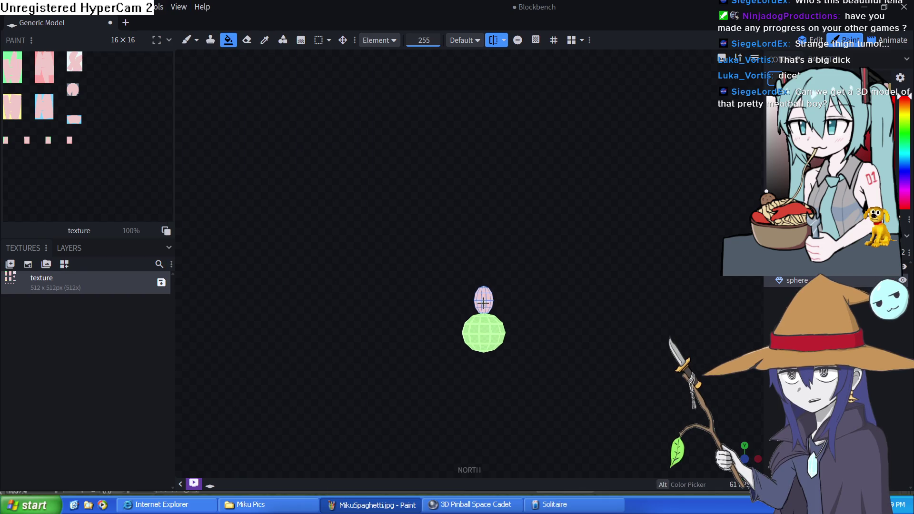
drag(482, 299, 475, 263)
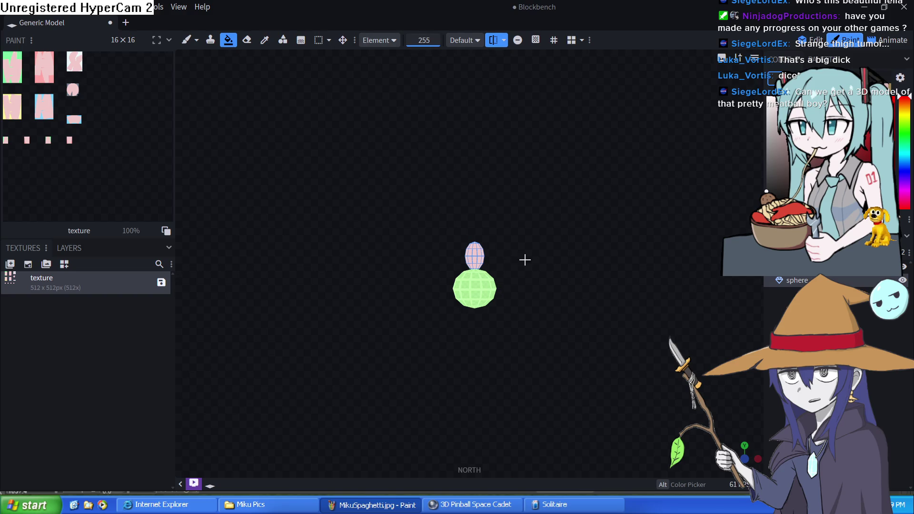
scroll(444, 265, down, 10)
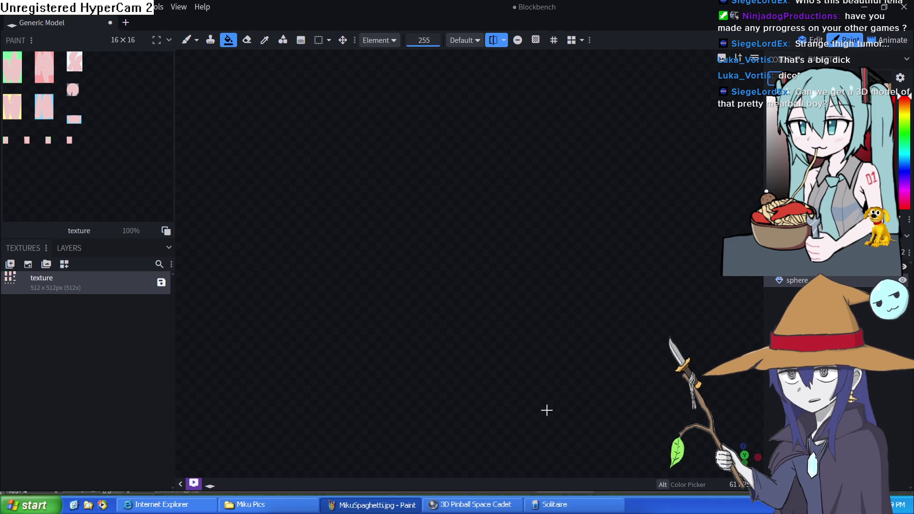
key(1)
key(f)
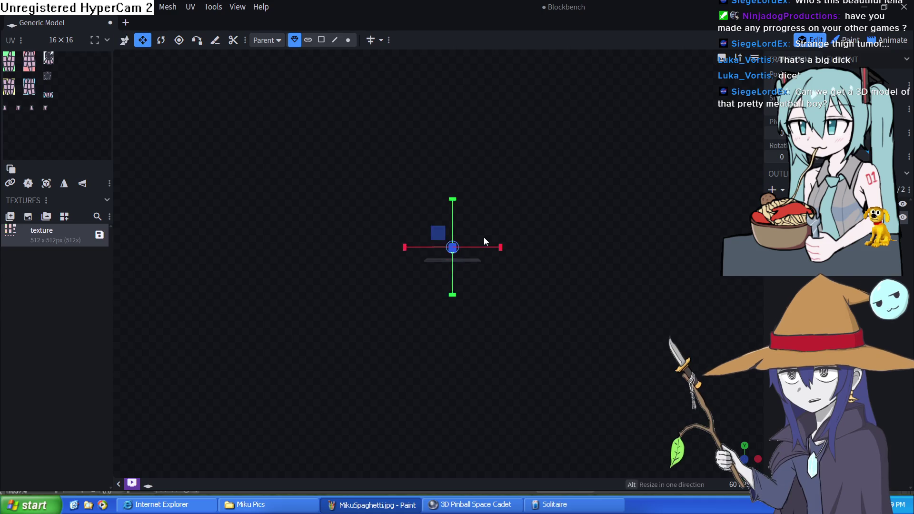
Step: Change the editing tool and turn on View > WASD Movement
click(125, 42)
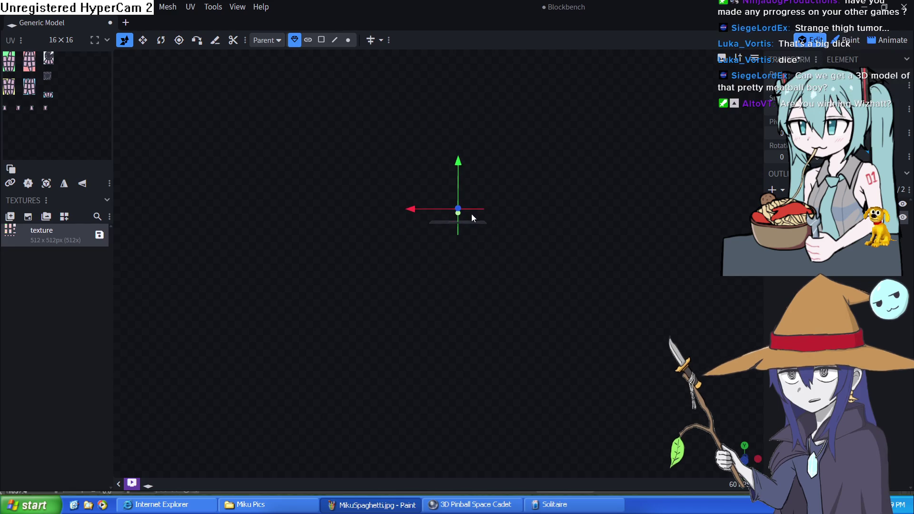
mouse_move(672, 384)
mouse_down()
mouse_move(592, 265)
mouse_move(602, 235)
mouse_move(563, 255)
mouse_move(576, 245)
mouse_move(516, 235)
mouse_up()
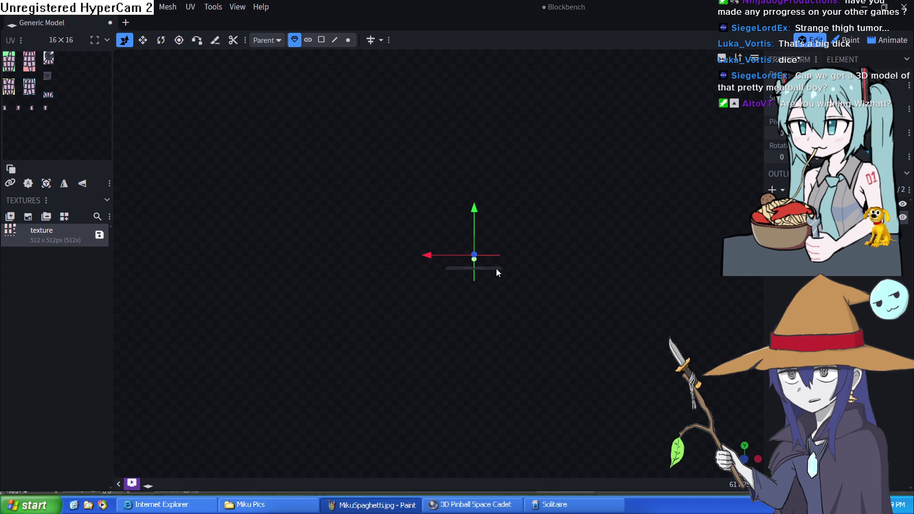
click(210, 7)
mouse_move(240, 5)
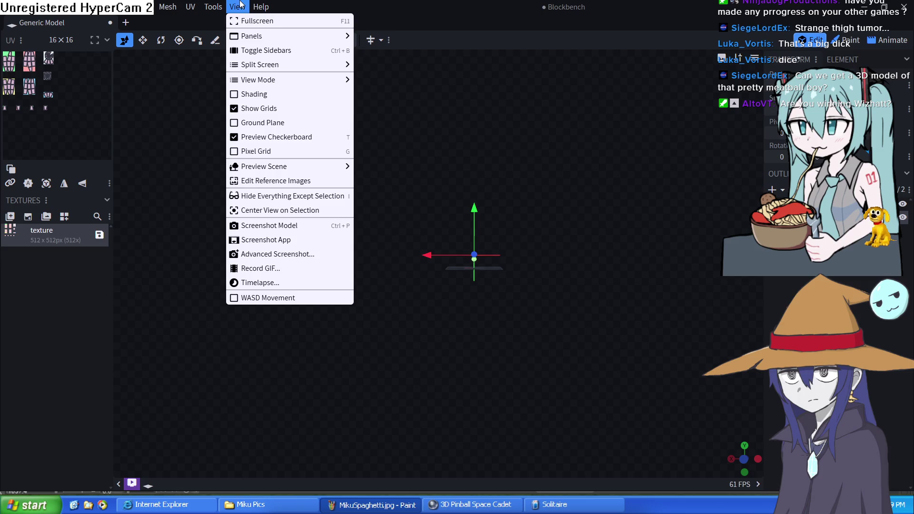
click(266, 299)
Step: Fly the camera forward and right, then zoom in on the pink head and green body
key(d)
key(w)
key(d)
key(w)
key(w)
key(w)
key(w)
key(w)
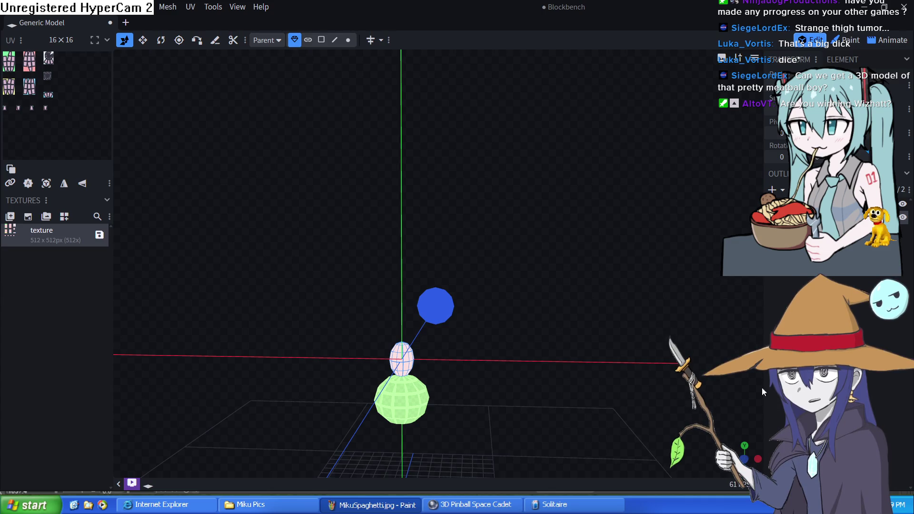
scroll(595, 378, down, 3)
scroll(538, 338, up, 3)
mouse_move(538, 338)
mouse_down()
mouse_move(540, 365)
mouse_move(549, 370)
mouse_move(550, 318)
mouse_up()
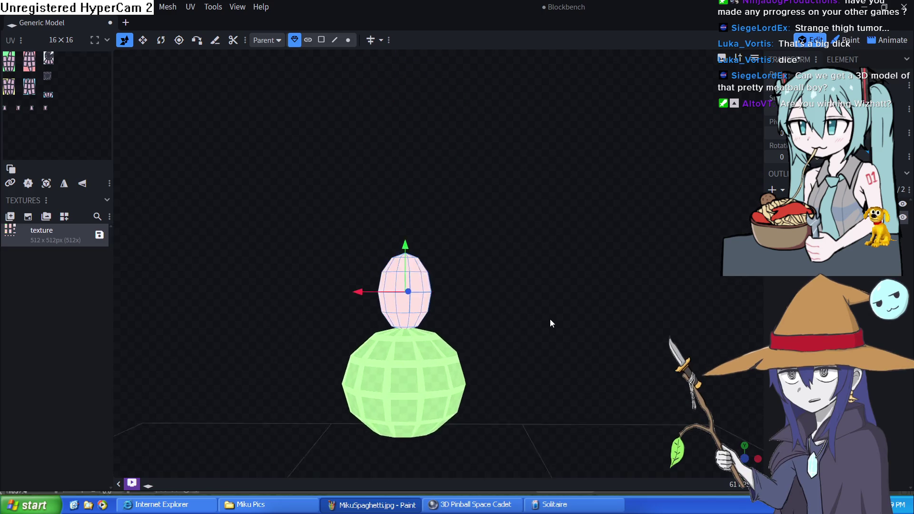
scroll(552, 324, up, 5)
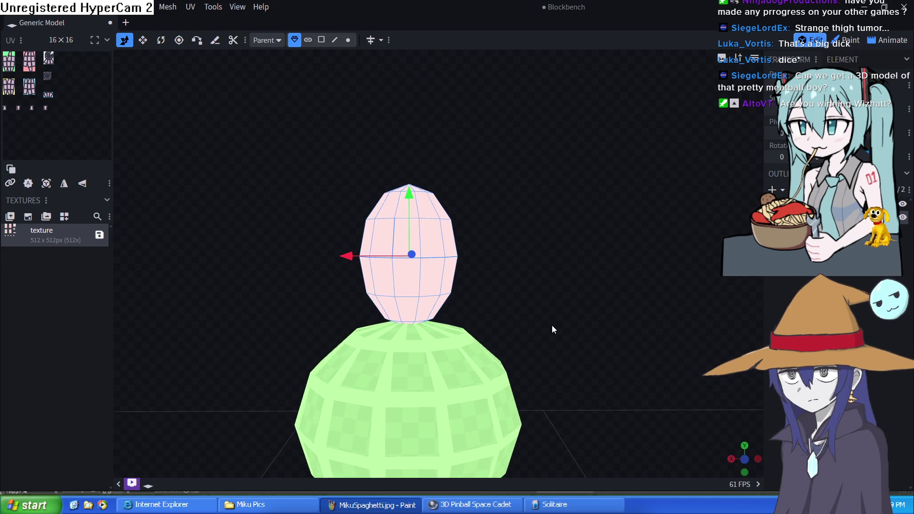
scroll(553, 329, down, 3)
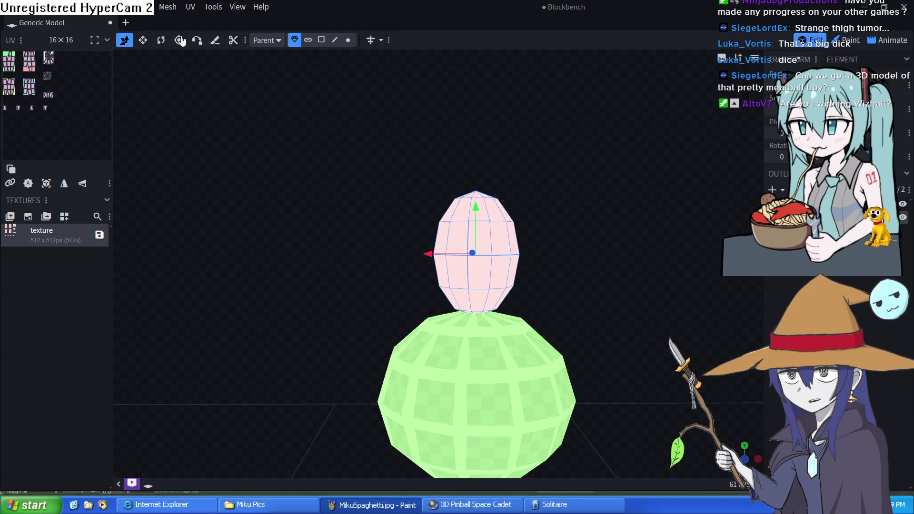
Step: Switch to Paint mode and try a black fill on the head, then undo it
click(847, 41)
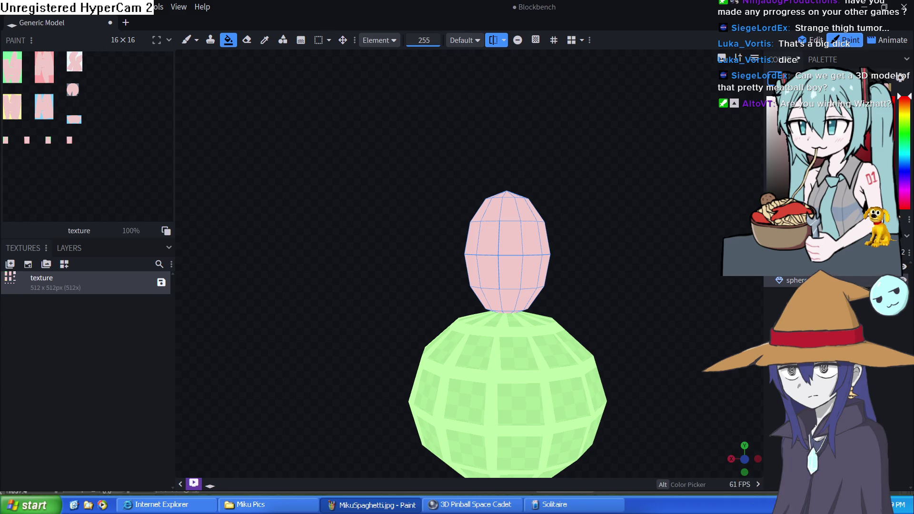
click(505, 237)
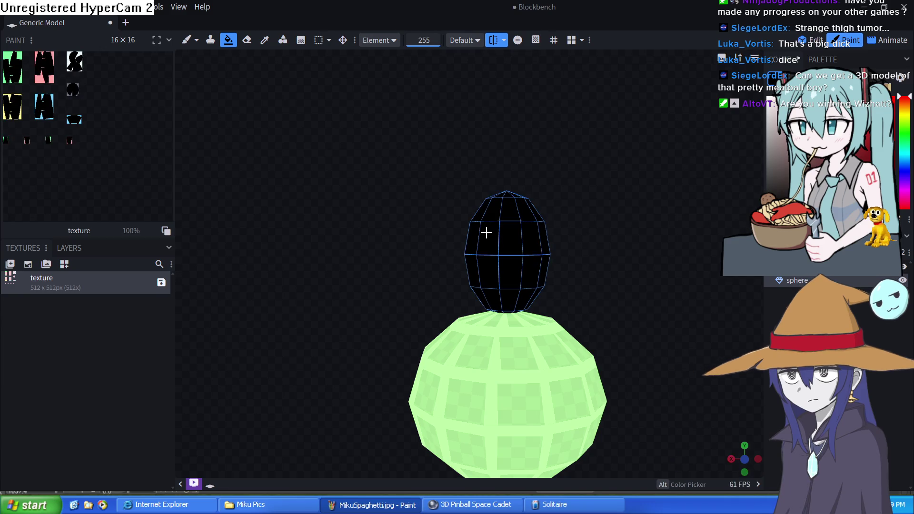
key(ctrl+z)
click(384, 37)
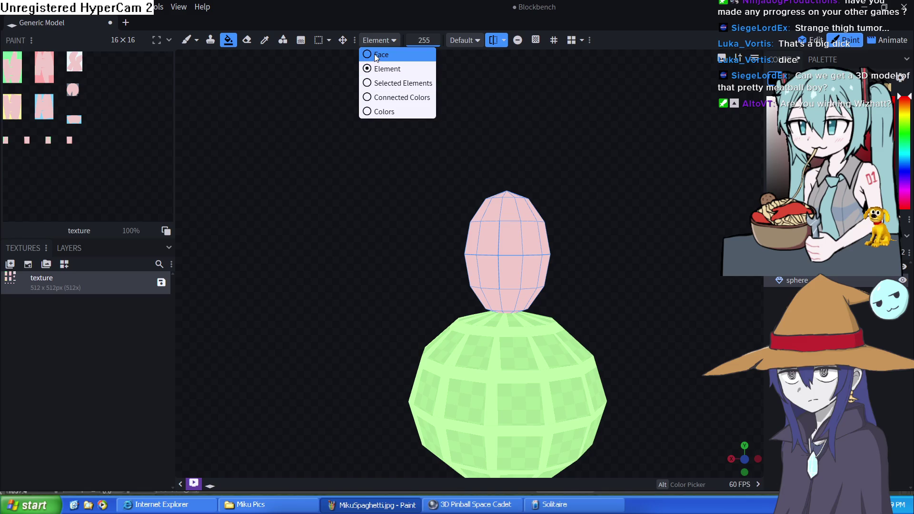
click(375, 53)
Step: With the Paint Brush, draw mirrored arched eye lids and U-shaped lower outlines
click(186, 40)
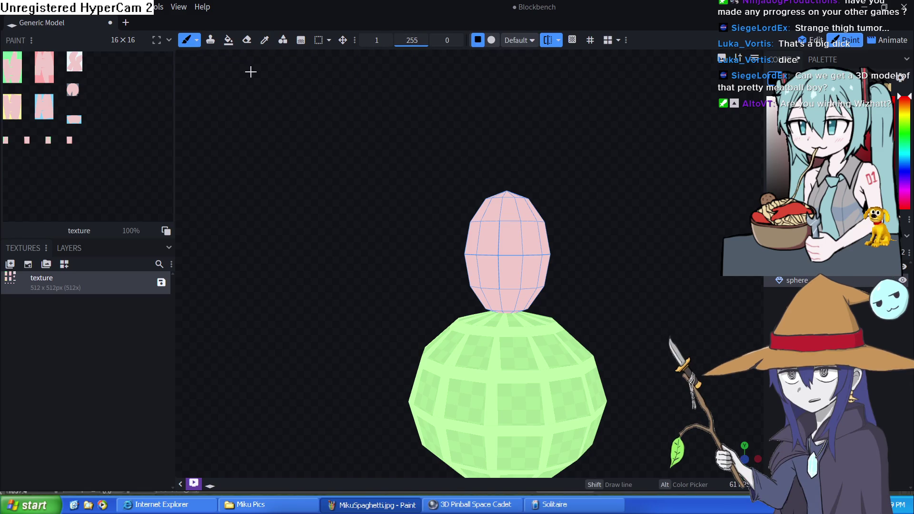
drag(485, 244, 479, 248)
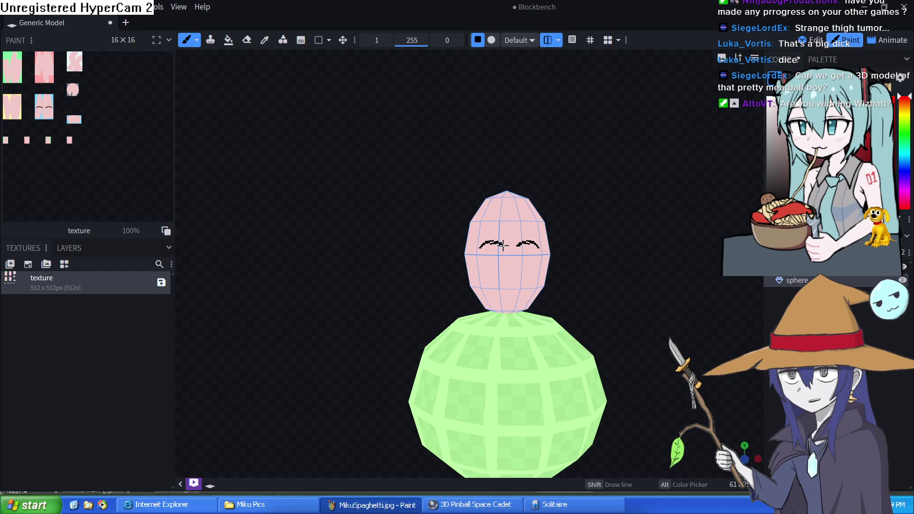
drag(488, 244, 496, 244)
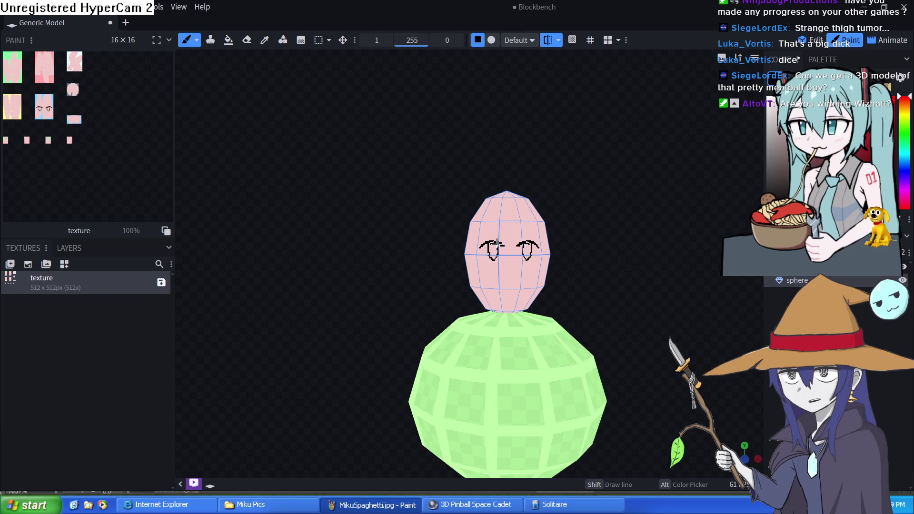
mouse_move(598, 276)
mouse_down()
mouse_move(614, 286)
mouse_move(597, 288)
mouse_up()
scroll(597, 288, up, 5)
scroll(594, 288, down, 2)
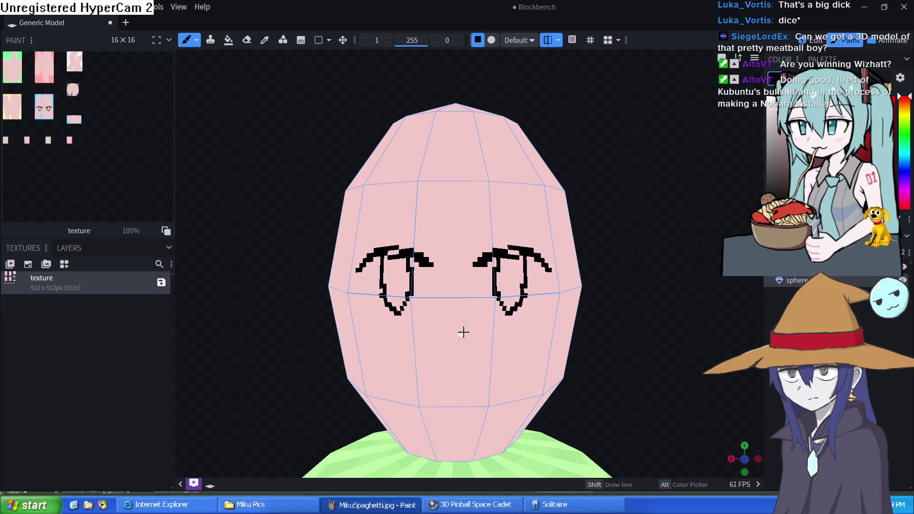
Step: Turn Mirror Painting off and paint hair strands up the forehead between the eyes
click(548, 40)
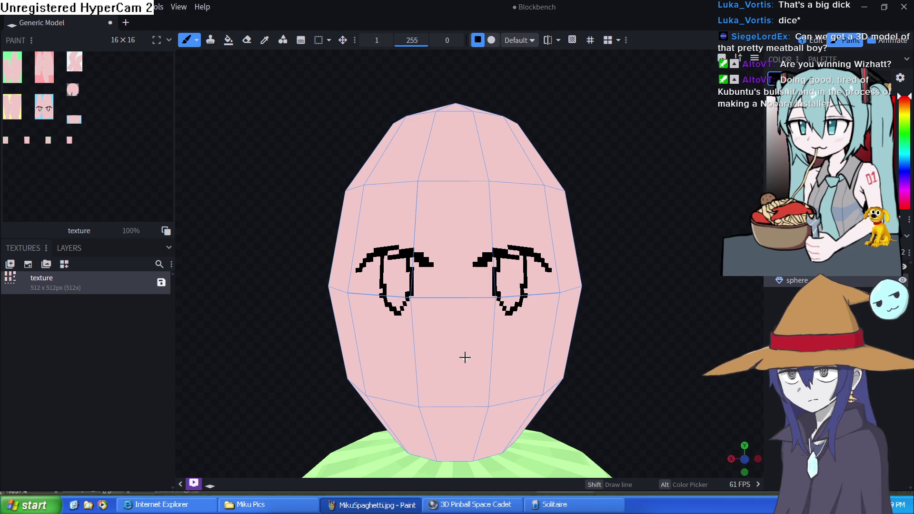
click(547, 38)
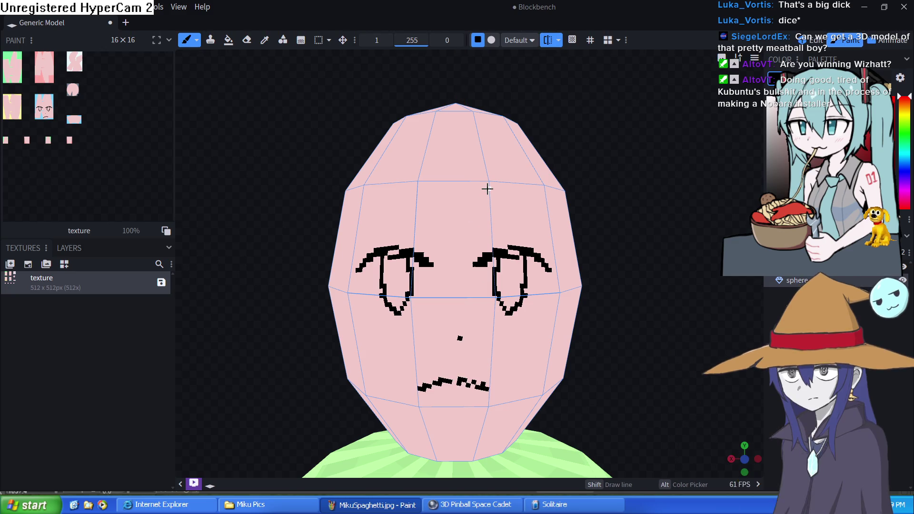
click(549, 39)
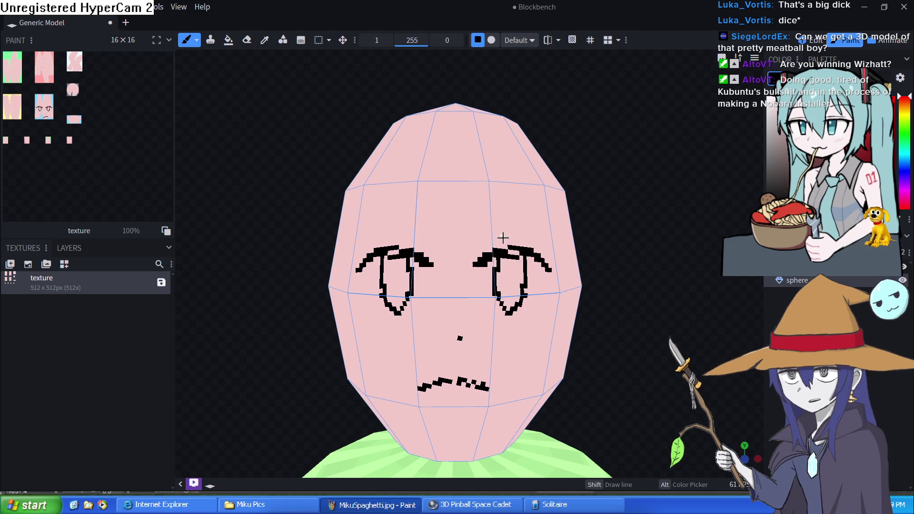
mouse_move(470, 239)
mouse_down()
mouse_move(424, 312)
mouse_move(425, 151)
mouse_up()
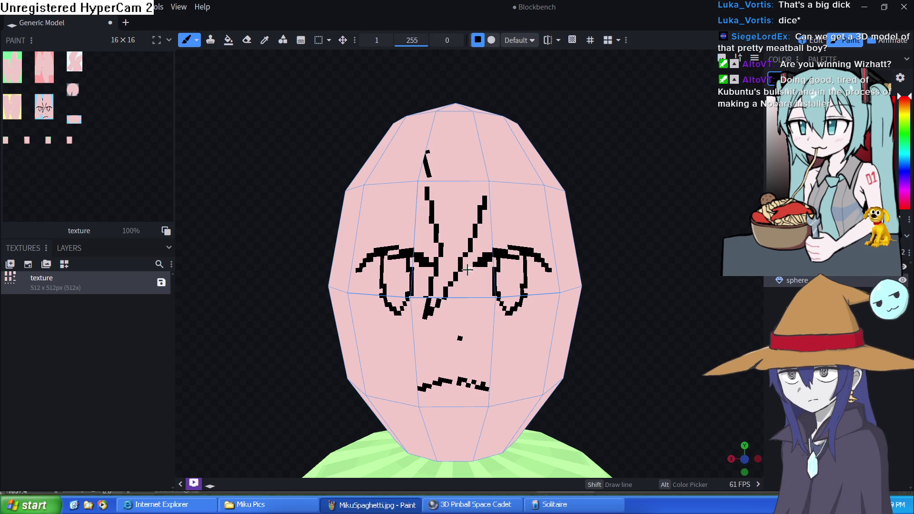
drag(467, 270, 470, 143)
Step: Paint hair strokes over the right cheek and down the left side of the face
mouse_move(470, 260)
mouse_down()
mouse_move(536, 172)
mouse_move(546, 328)
mouse_up()
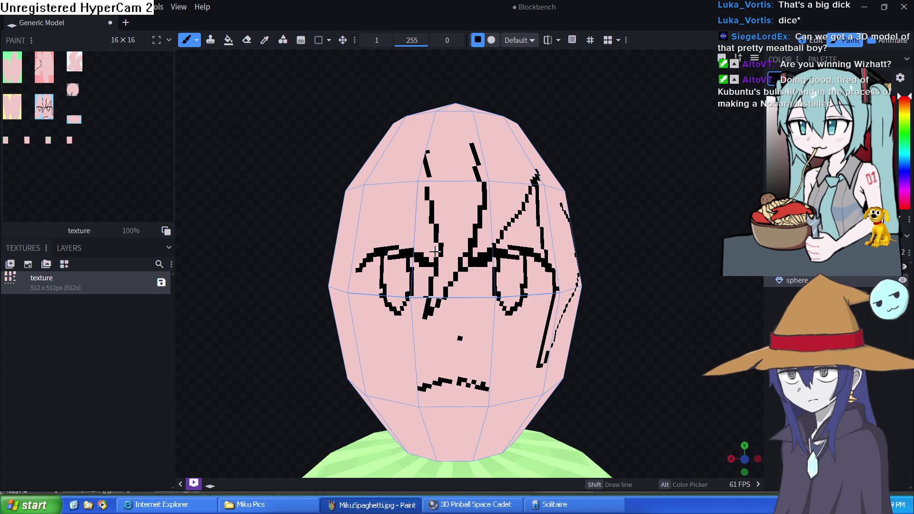
drag(391, 210, 360, 324)
drag(367, 378, 341, 335)
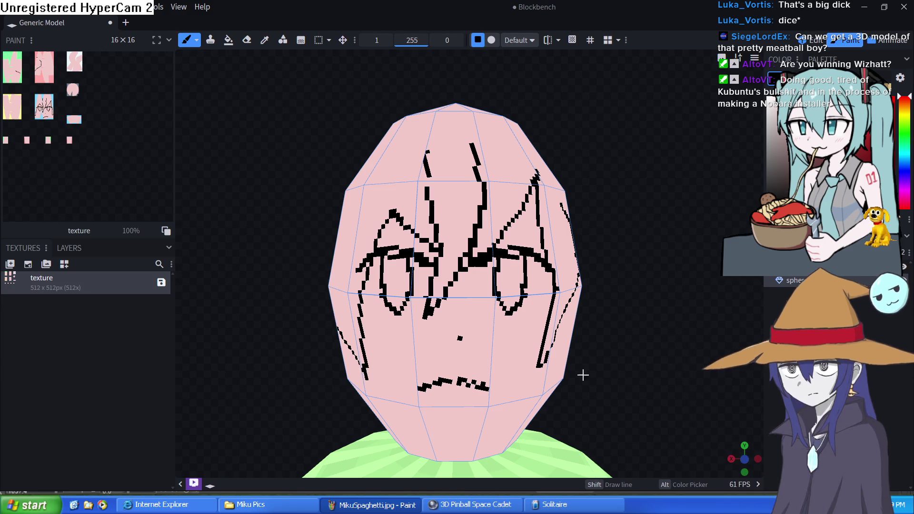
scroll(619, 359, up, 5)
mouse_move(604, 363)
mouse_down()
mouse_move(484, 346)
mouse_move(512, 313)
mouse_up()
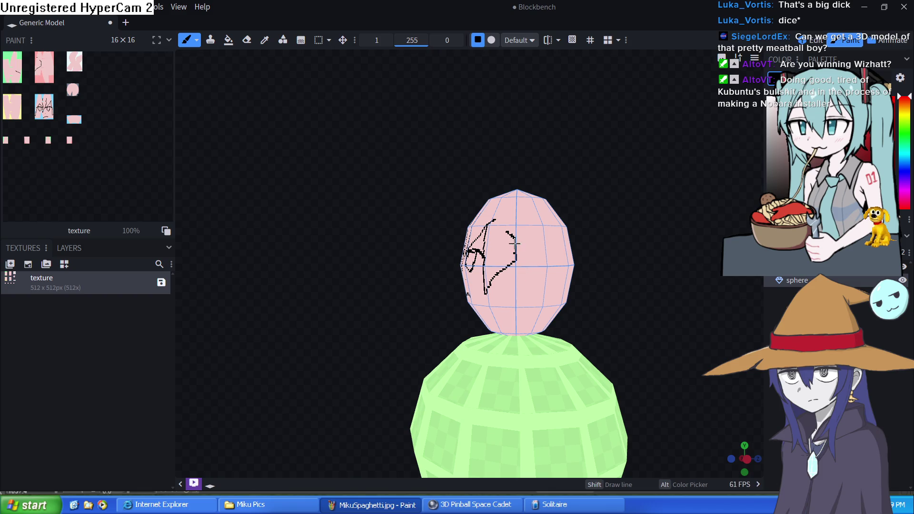
Step: Undo the looped stroke, add more strands, and paint a mirrored hooked strand on the head's side
key(ctrl+z)
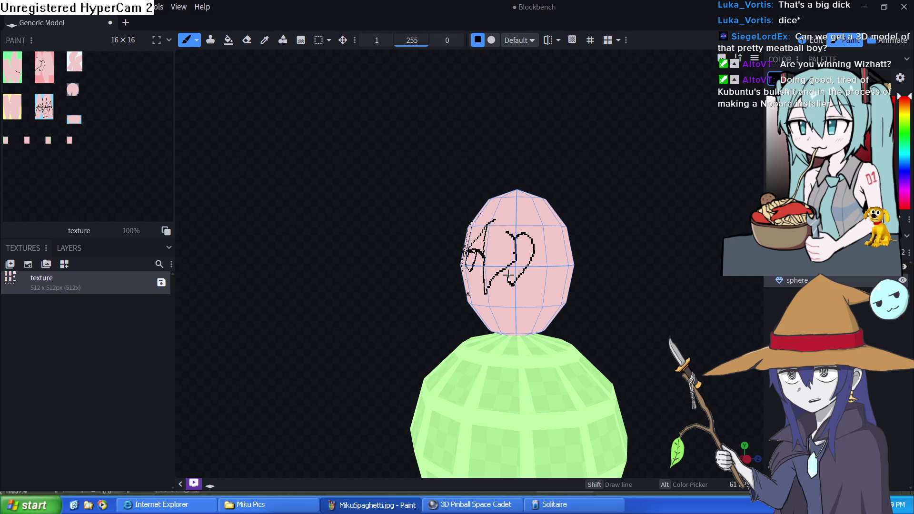
drag(503, 268, 516, 272)
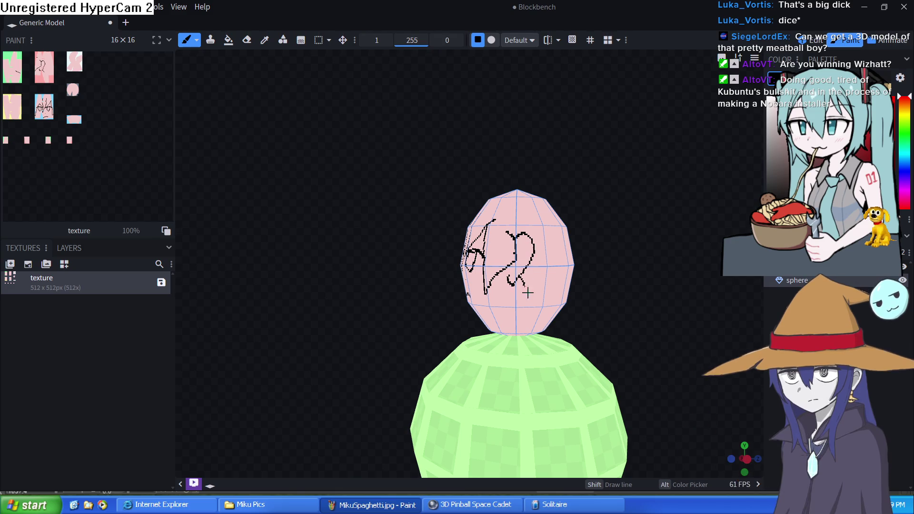
mouse_move(614, 321)
mouse_down()
mouse_move(561, 332)
mouse_move(484, 310)
mouse_move(471, 333)
mouse_move(371, 316)
mouse_move(522, 100)
mouse_up()
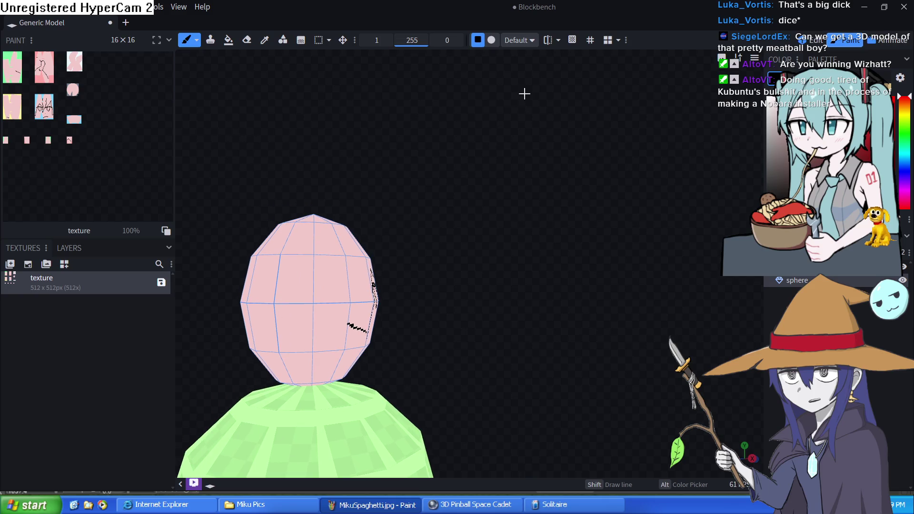
drag(485, 323, 729, 338)
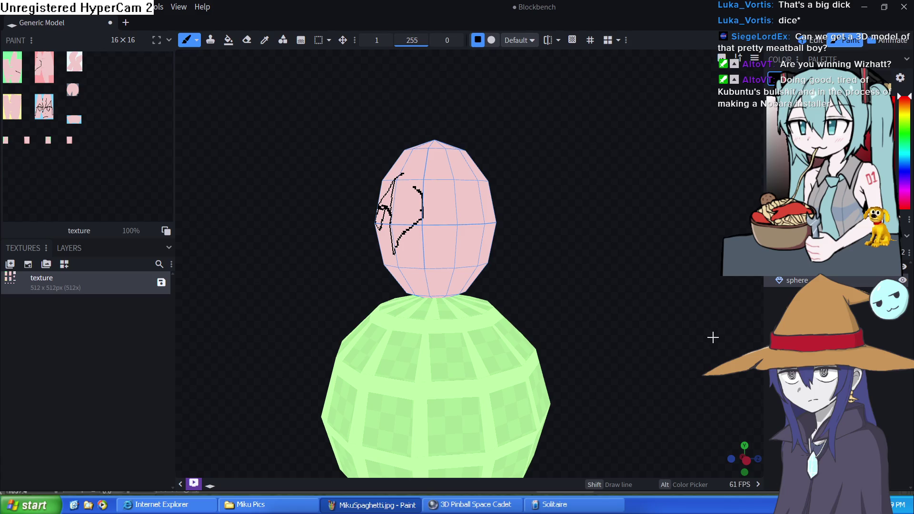
click(548, 40)
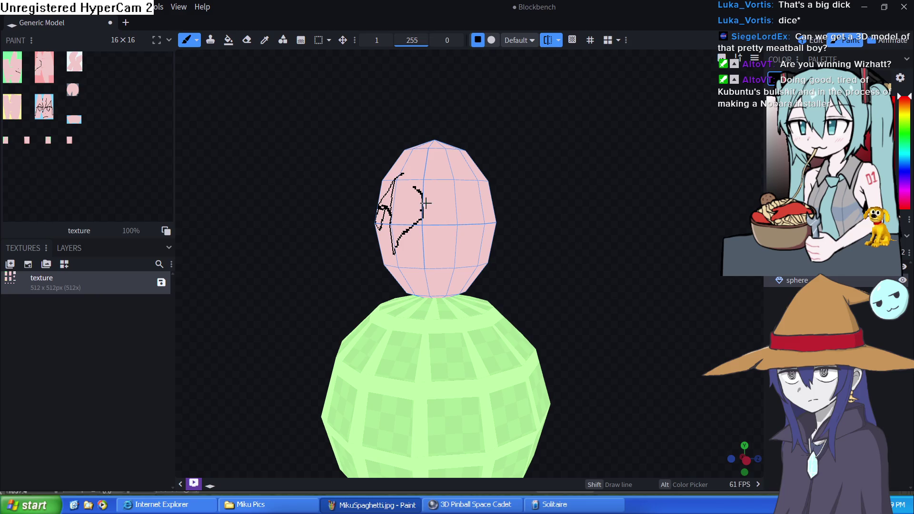
mouse_move(422, 198)
mouse_down()
mouse_move(444, 196)
mouse_move(423, 242)
mouse_move(458, 291)
mouse_move(570, 266)
mouse_move(384, 259)
mouse_move(378, 177)
mouse_move(371, 355)
mouse_move(398, 354)
mouse_move(399, 214)
mouse_move(380, 159)
mouse_move(176, 316)
mouse_move(153, 293)
mouse_move(153, 316)
mouse_move(204, 318)
mouse_move(502, 198)
mouse_up()
scroll(380, 232, up, 5)
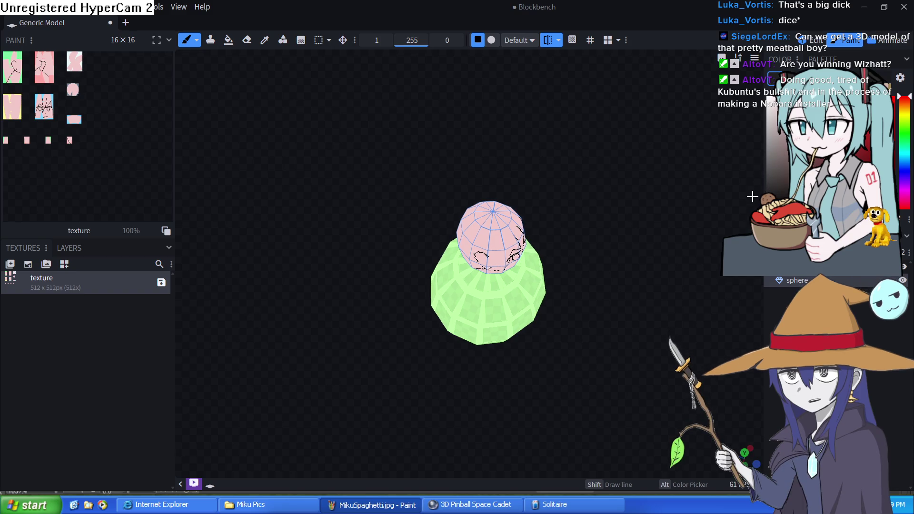
Step: Fill the head's crown black with the Paint Bucket in Connected Colors mode, undoing the overfill
click(228, 40)
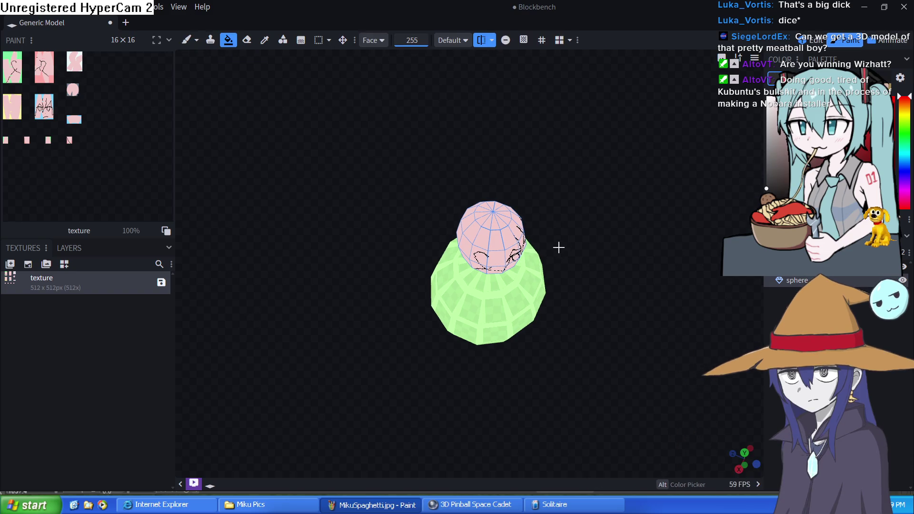
click(384, 40)
click(393, 96)
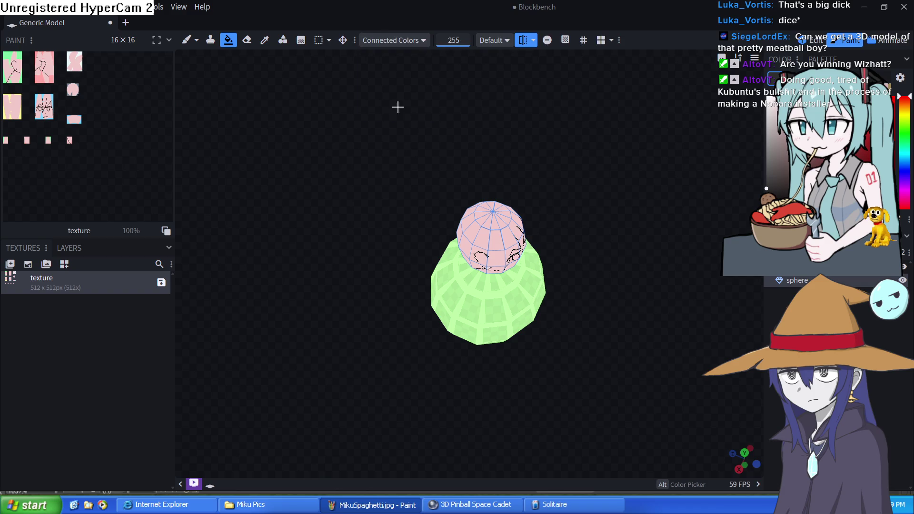
click(484, 221)
click(493, 236)
click(476, 243)
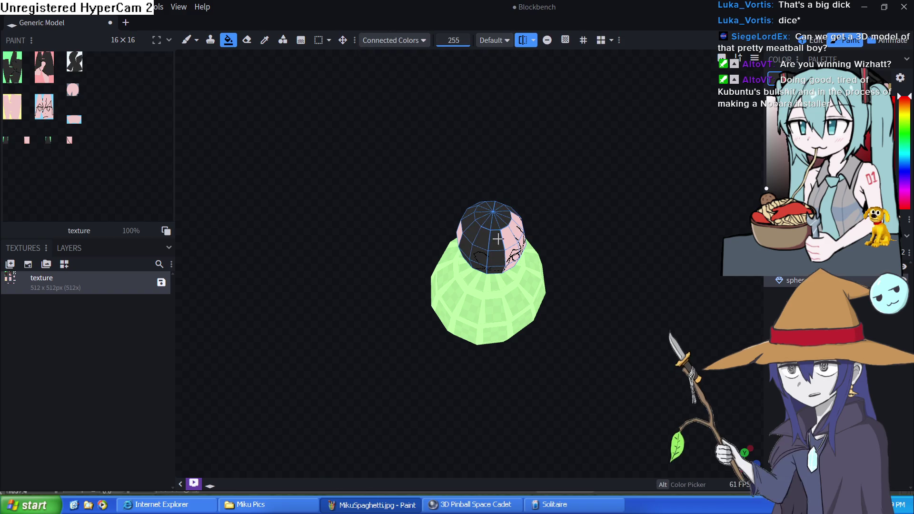
key(ctrl+z)
mouse_move(564, 305)
mouse_down()
mouse_move(572, 305)
mouse_move(551, 336)
mouse_move(524, 349)
mouse_move(427, 341)
mouse_move(394, 307)
mouse_move(482, 294)
mouse_up()
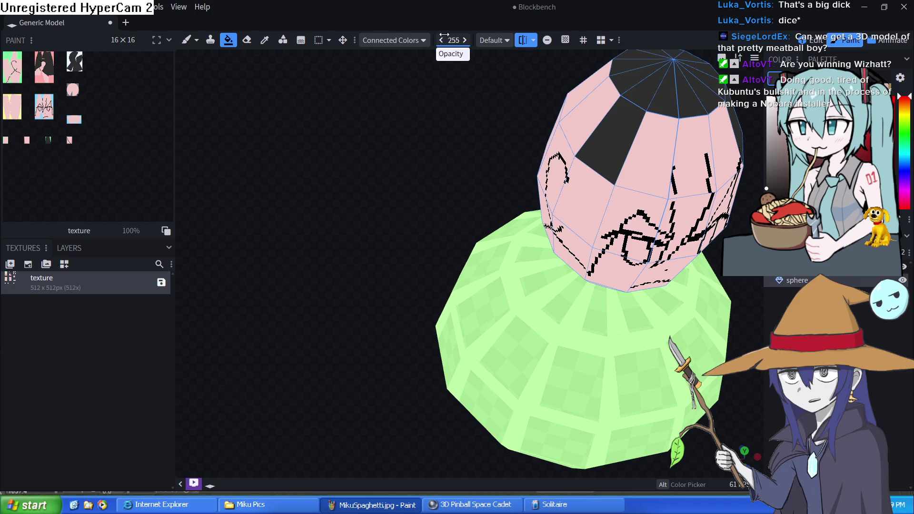
Step: Switch the fill mode to Face and darken five upper head faces for hair
click(395, 40)
click(381, 56)
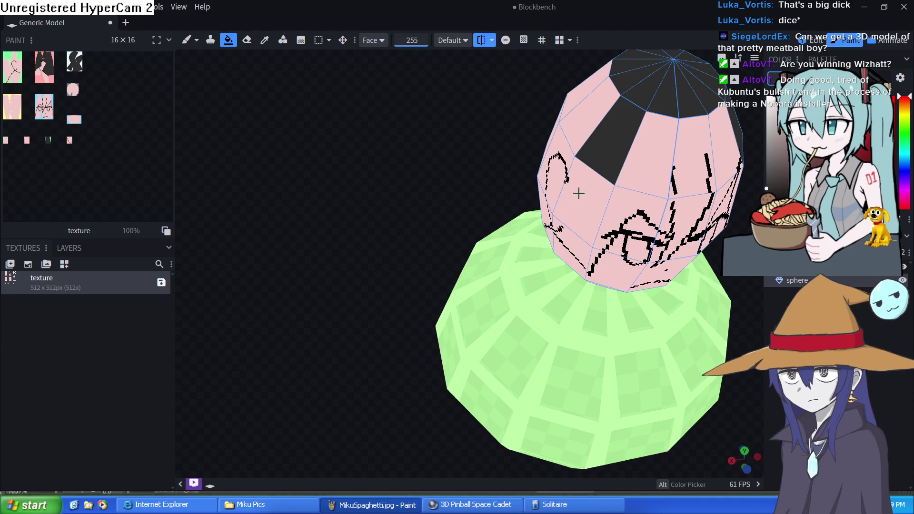
click(580, 192)
click(653, 142)
click(695, 161)
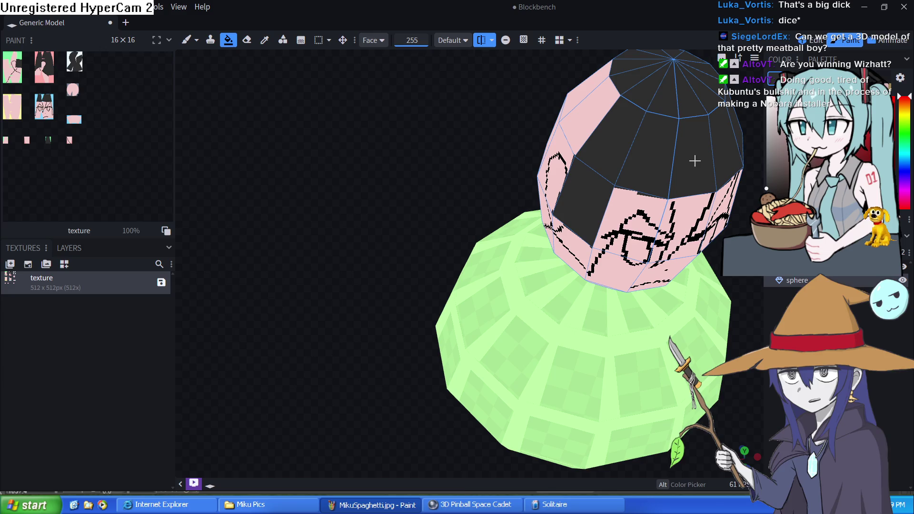
click(566, 117)
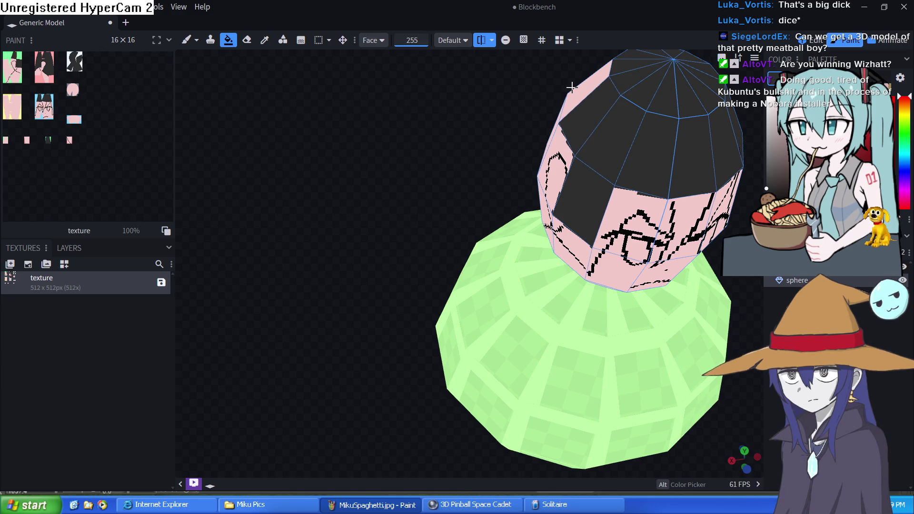
click(572, 87)
Step: Darken the remaining hair faces around the head, centre the front view, and pick a light colour
drag(476, 144, 541, 122)
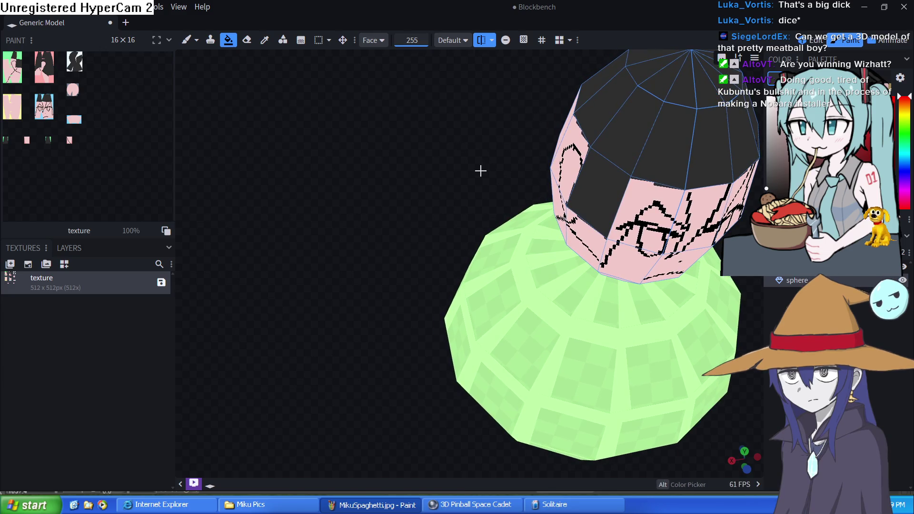
mouse_move(479, 177)
mouse_down()
mouse_move(613, 136)
mouse_move(673, 92)
mouse_move(756, 126)
mouse_move(521, 202)
mouse_up()
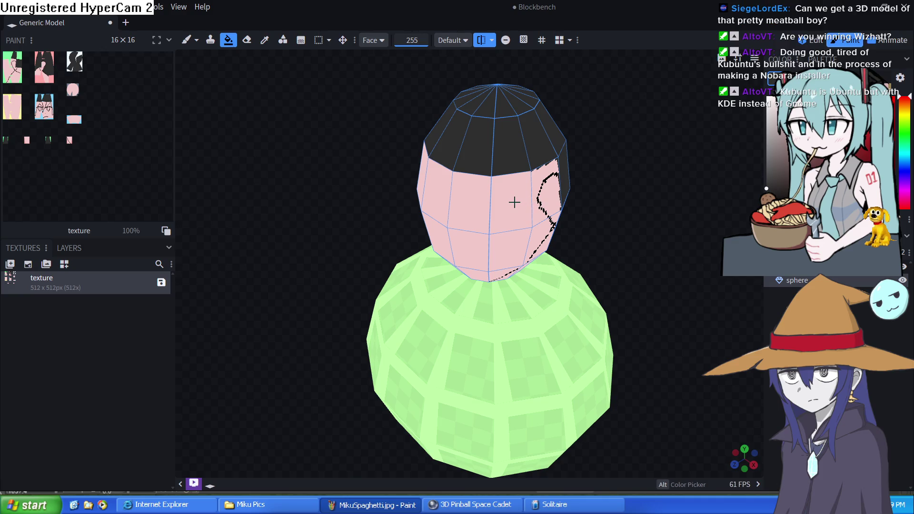
mouse_move(512, 204)
mouse_down()
mouse_move(473, 198)
mouse_move(434, 214)
mouse_move(443, 242)
mouse_up()
mouse_move(616, 226)
mouse_down()
mouse_move(497, 205)
mouse_move(470, 220)
mouse_move(412, 202)
mouse_move(405, 287)
mouse_move(408, 266)
mouse_move(414, 271)
mouse_up()
scroll(409, 200, up, 2)
key(KP_1)
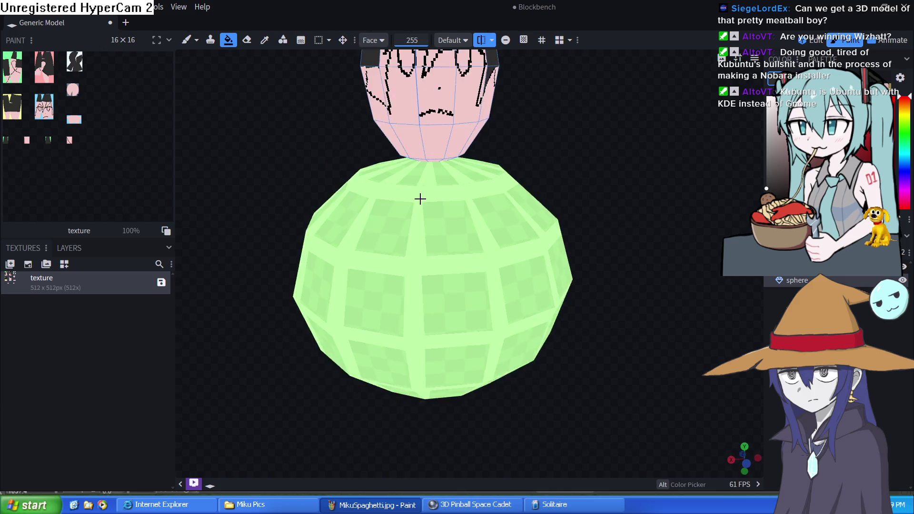
alt+click(442, 181)
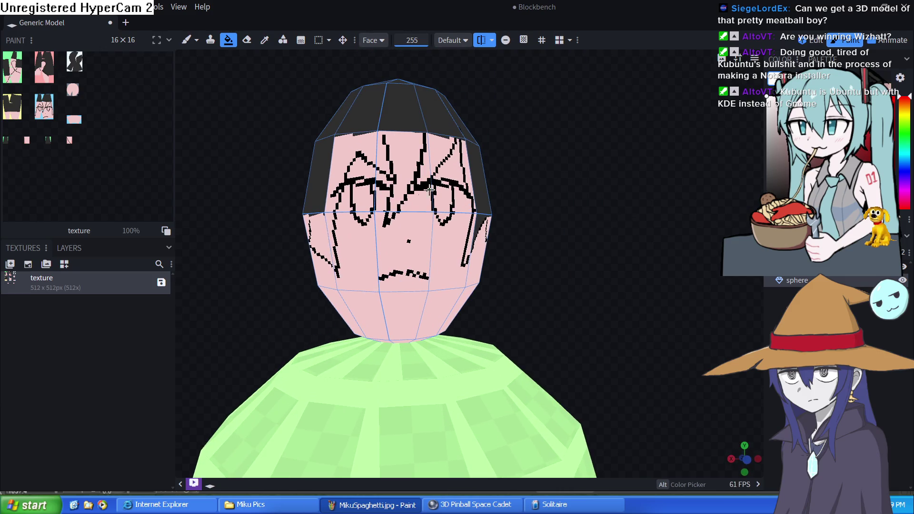
Step: Try an Element-mode white fill on the head and undo it
click(370, 41)
click(375, 67)
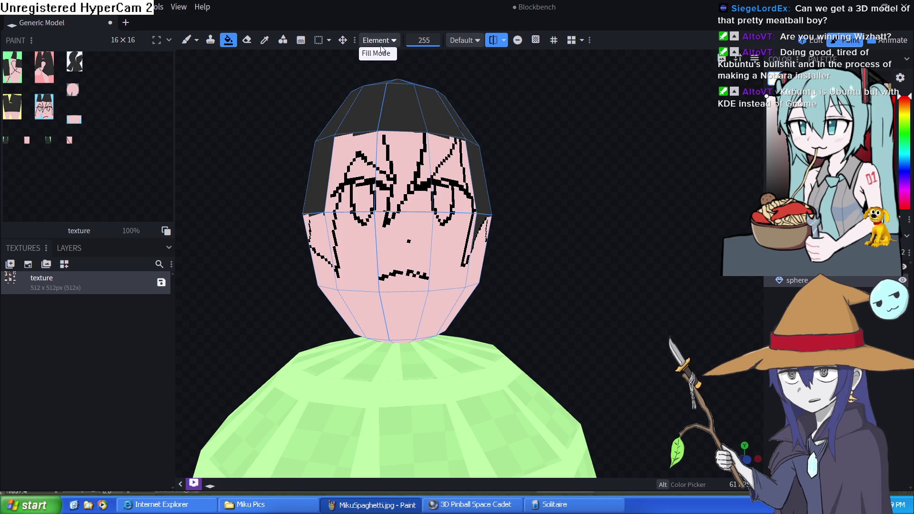
click(381, 45)
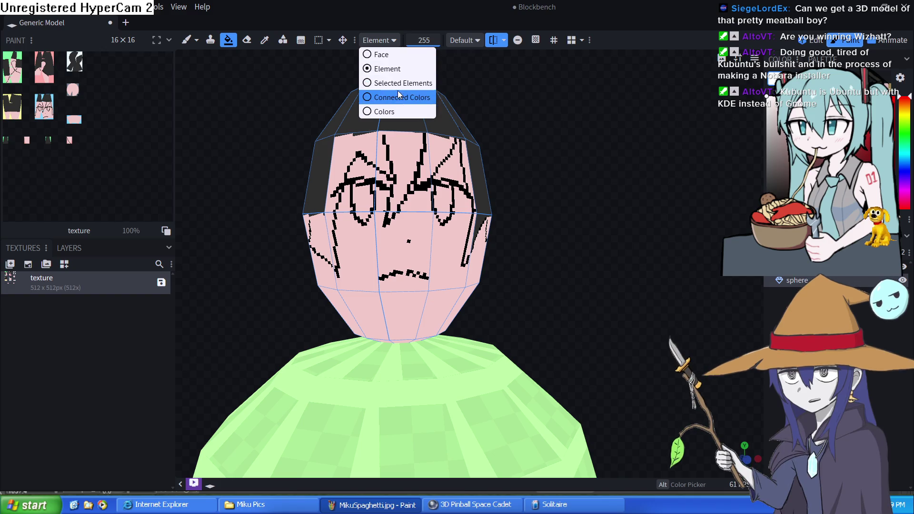
click(399, 95)
click(446, 197)
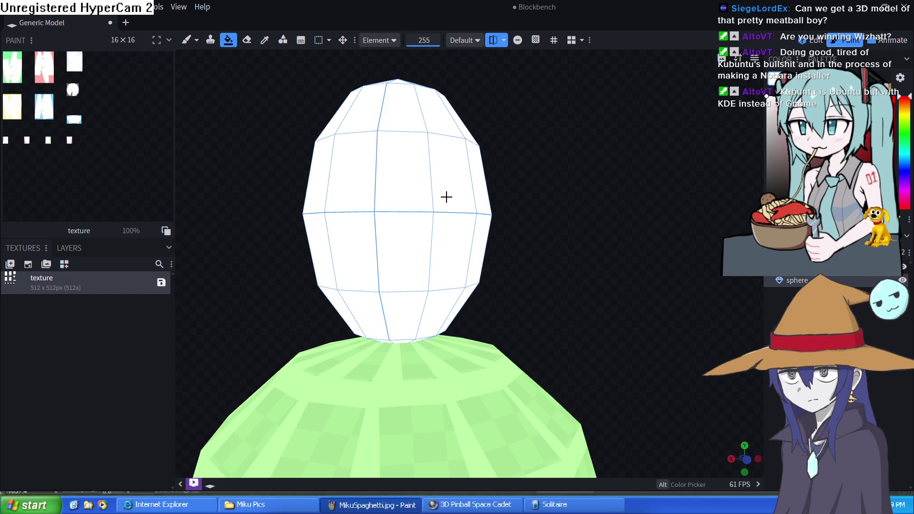
key(ctrl+z)
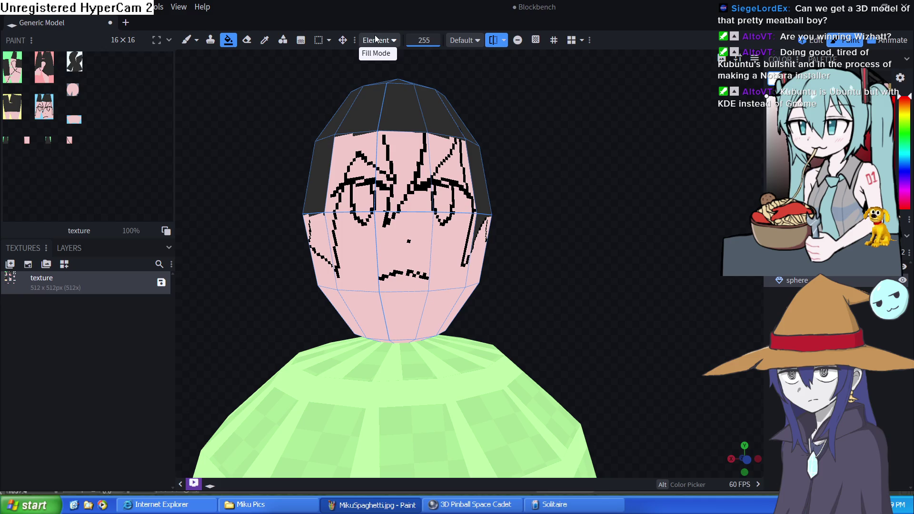
Step: Fill the eye interiors white in Connected Colors mode, then fill both eyes black
click(375, 39)
click(398, 95)
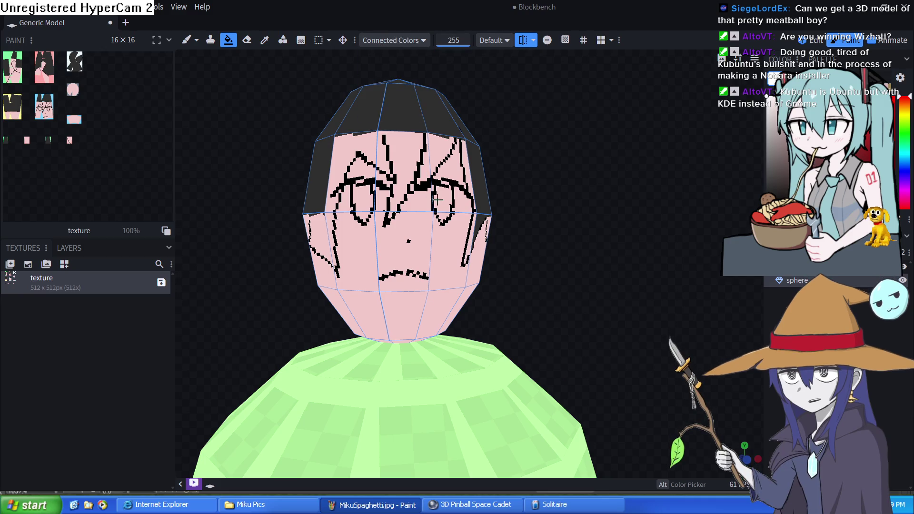
click(436, 198)
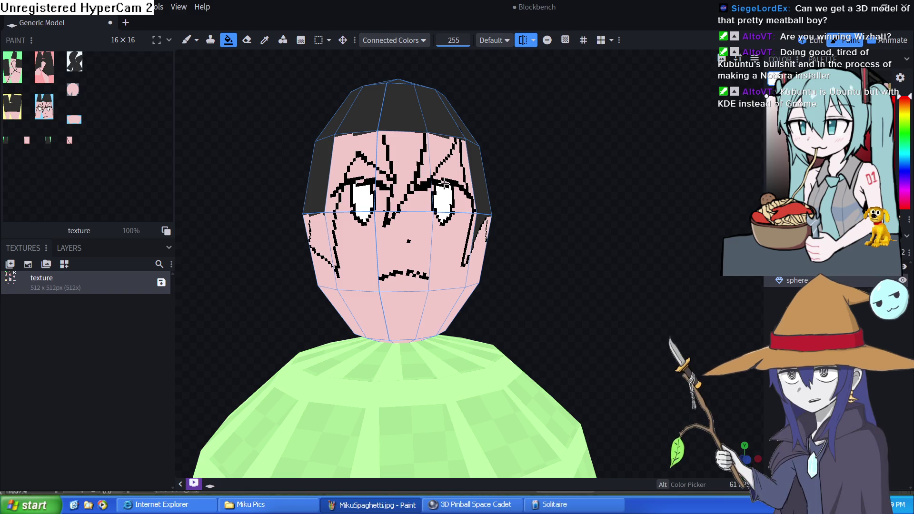
scroll(653, 283, down, 5)
scroll(643, 241, up, 6)
scroll(644, 301, down, 5)
scroll(649, 348, up, 6)
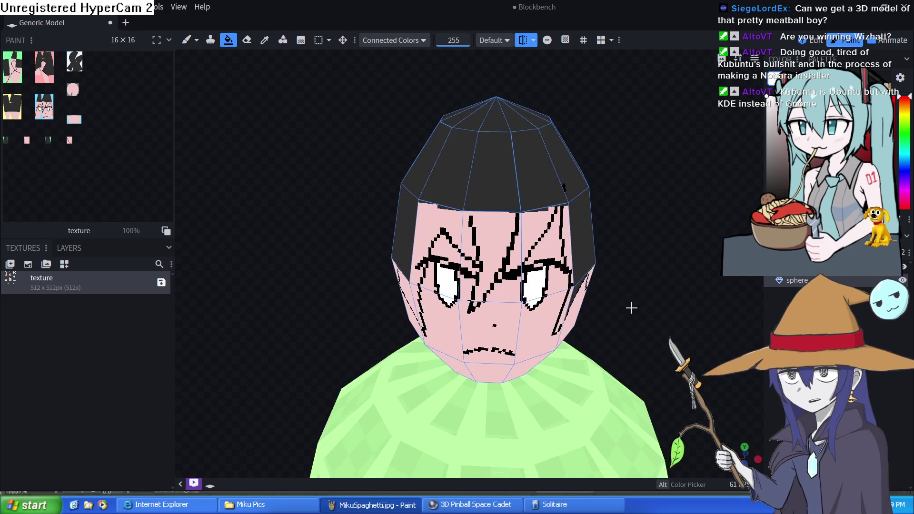
scroll(631, 308, up, 2)
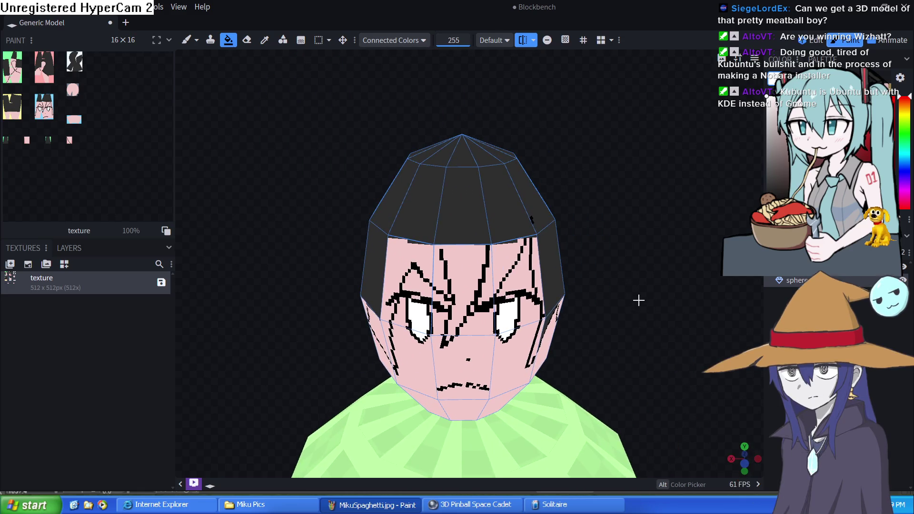
click(504, 313)
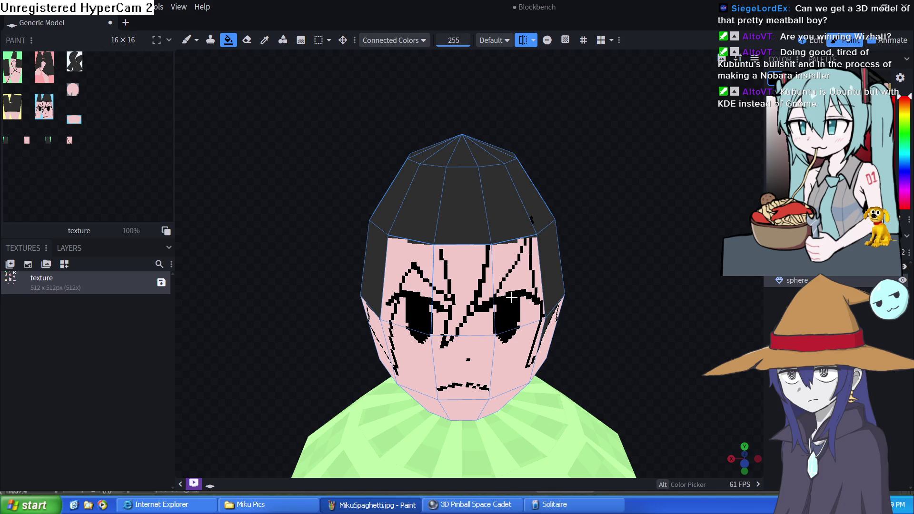
scroll(626, 355, down, 6)
key(KP_Decimal)
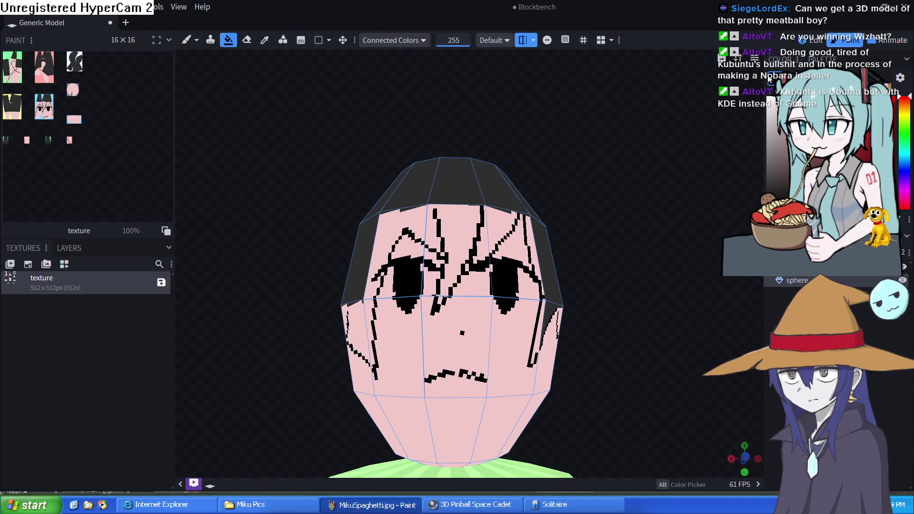
Step: Paint white highlights under both black eyes and undo a stray white skin fill
click(186, 40)
mouse_move(536, 315)
mouse_down()
mouse_move(496, 315)
mouse_move(478, 276)
mouse_up()
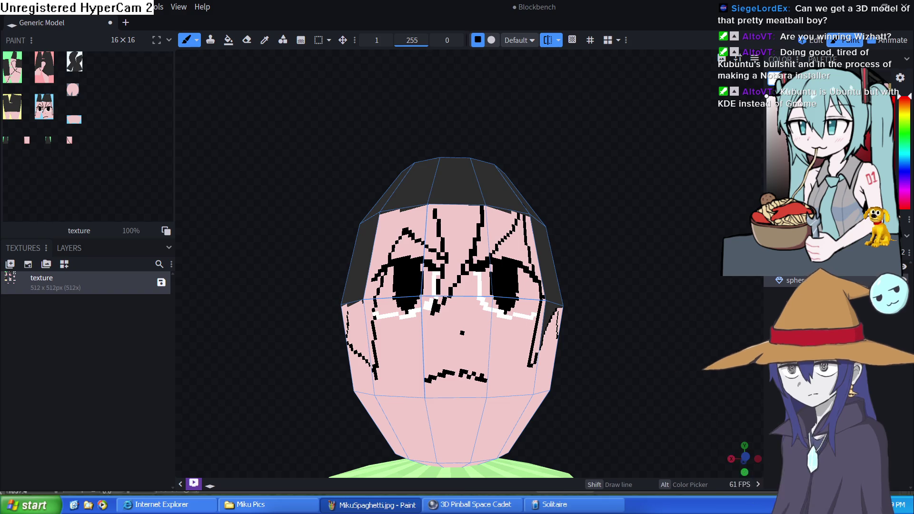
click(228, 40)
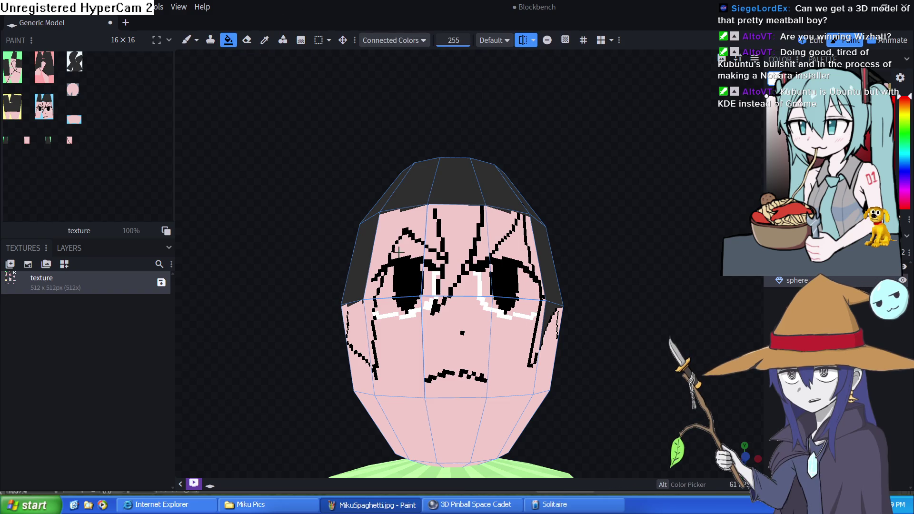
click(424, 298)
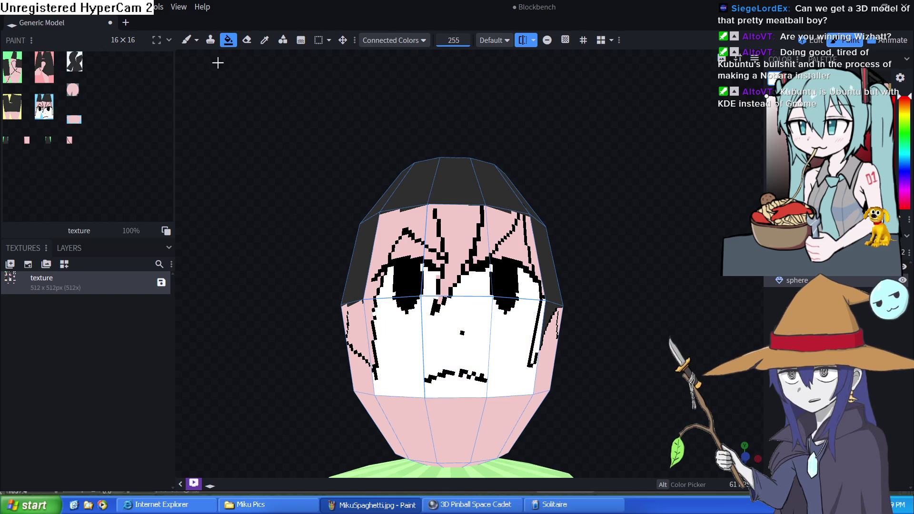
key(ctrl+z)
Step: Touch up black pixels beside the left eye and turn off Mirror Painting
click(187, 40)
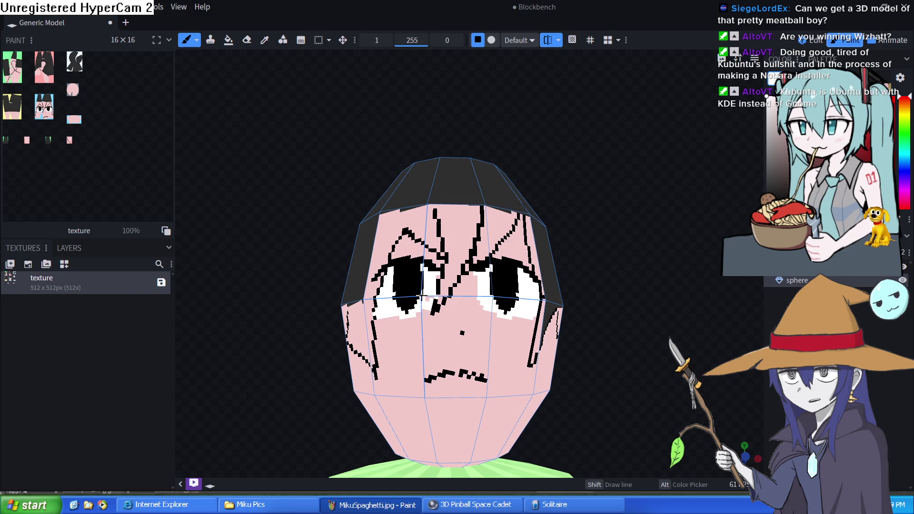
drag(423, 298, 431, 289)
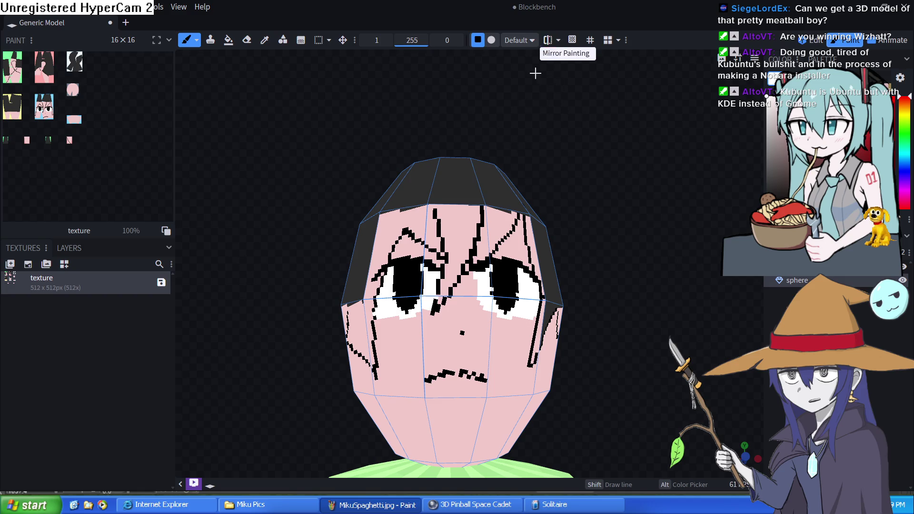
click(547, 40)
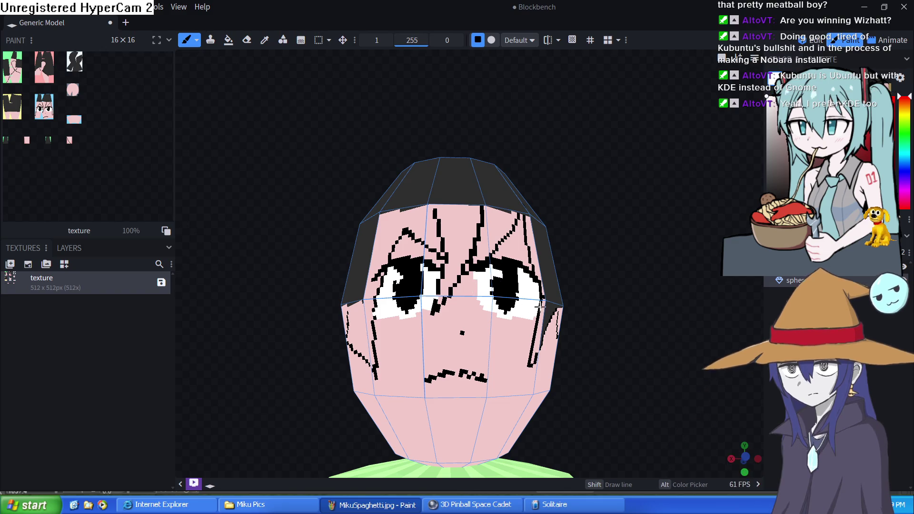
scroll(619, 362, up, 3)
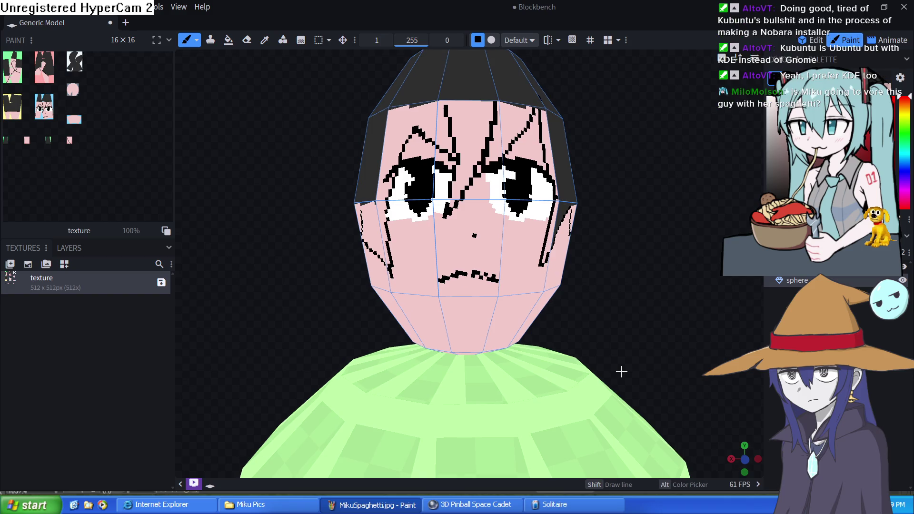
Step: Sample the dark hair colour and paint a stepped fringe along the top of the forehead
click(265, 40)
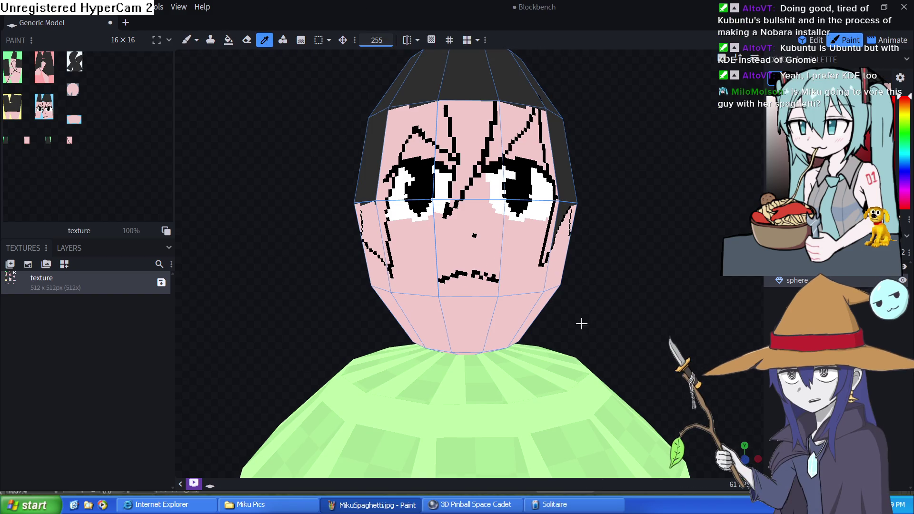
click(185, 41)
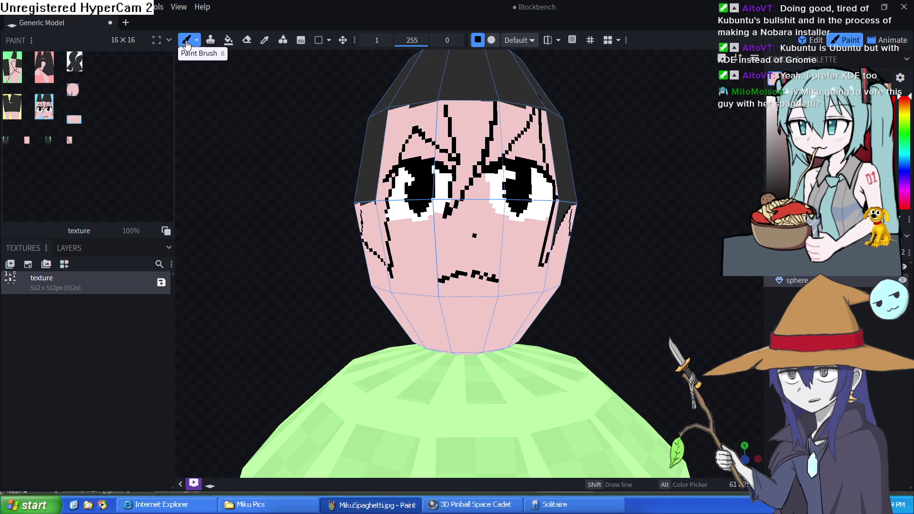
click(265, 40)
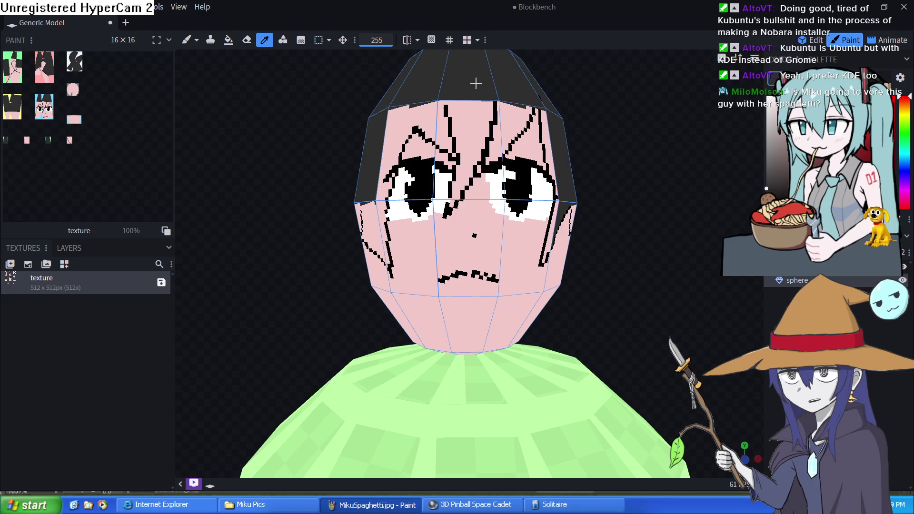
click(186, 40)
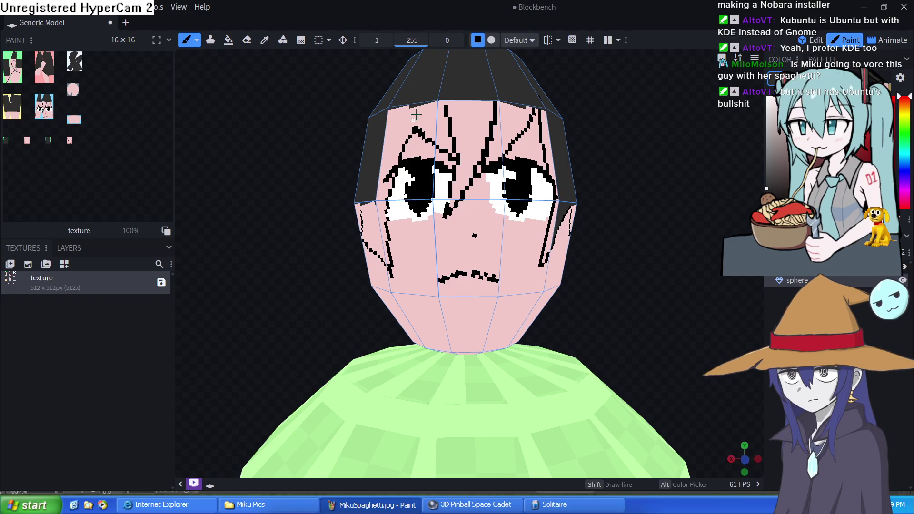
mouse_move(441, 102)
mouse_down()
mouse_move(489, 105)
mouse_move(465, 103)
mouse_move(458, 135)
mouse_move(450, 108)
mouse_move(459, 112)
mouse_up()
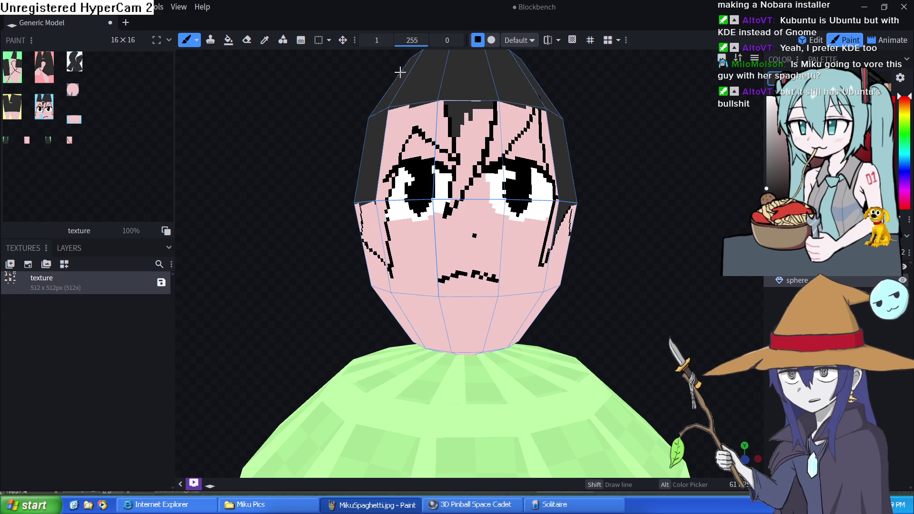
Step: Fill the upper-left and upper-right forehead patches and the right-cheek strip dark, undoing the face fill
click(228, 40)
click(403, 135)
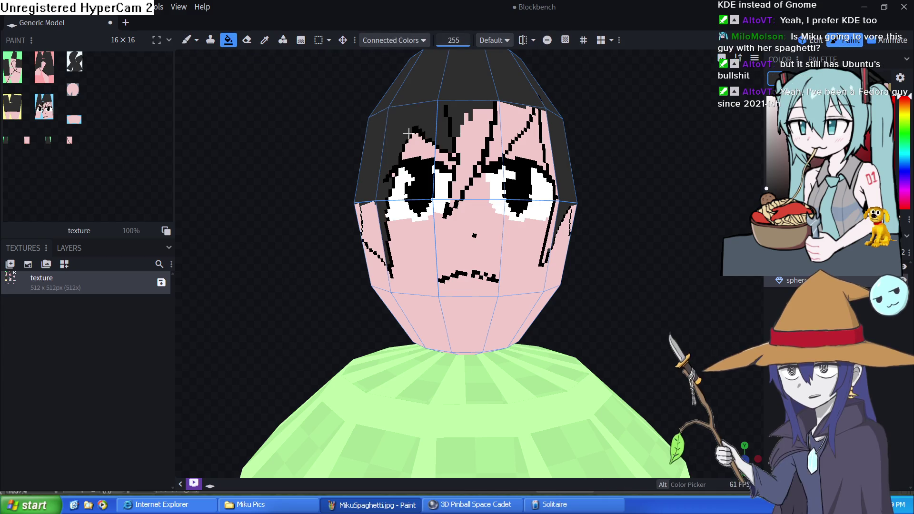
click(517, 123)
click(546, 144)
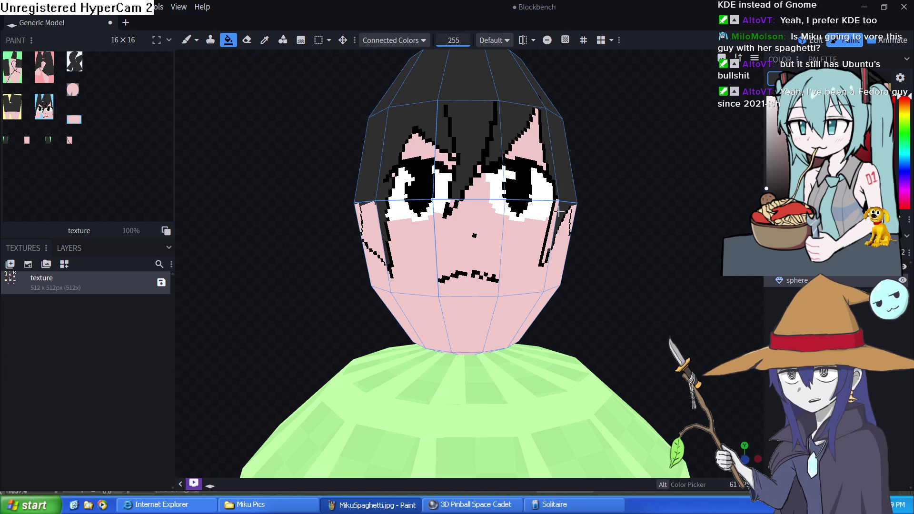
click(553, 228)
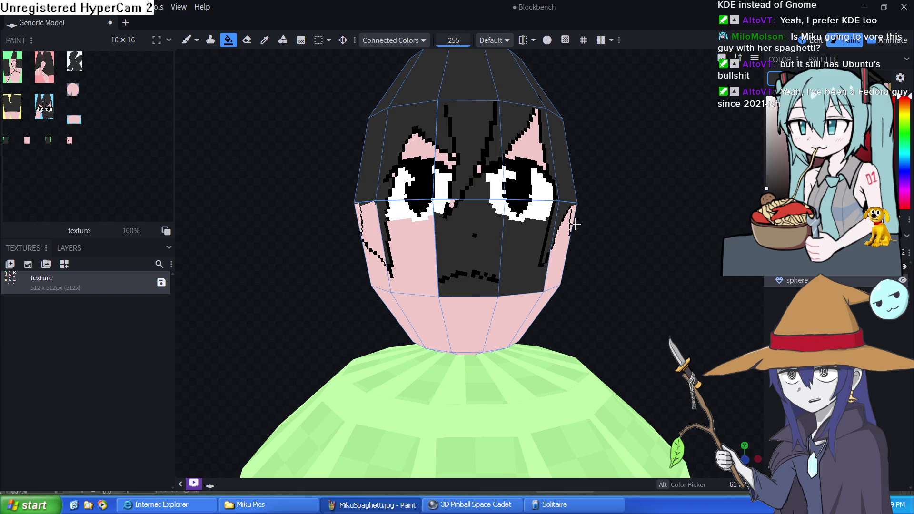
key(ctrl+z)
scroll(601, 236, down, 2)
mouse_move(601, 237)
mouse_down()
mouse_move(498, 241)
mouse_move(594, 245)
mouse_up()
scroll(593, 245, up, 5)
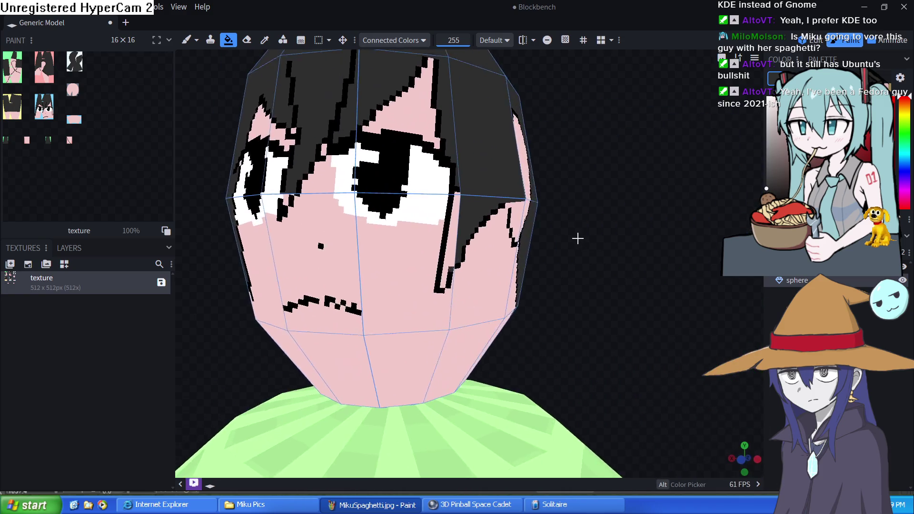
scroll(575, 257, up, 2)
scroll(575, 257, down, 2)
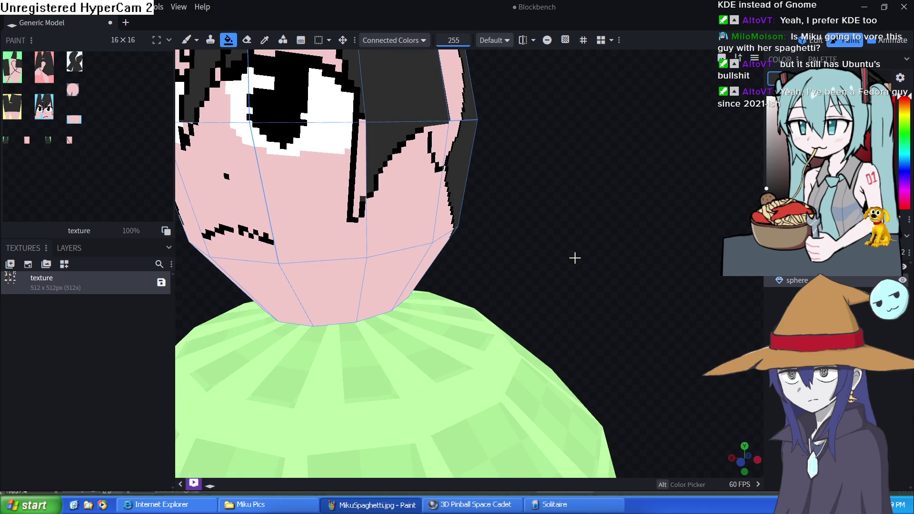
Step: Paint dark pixels over the pink gap beside the hair strand, undoing a fill around the eye
click(187, 40)
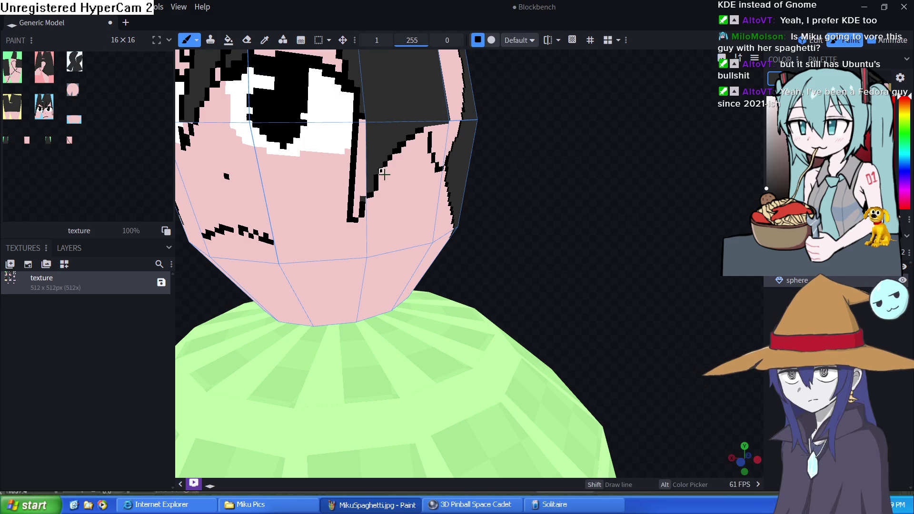
click(367, 198)
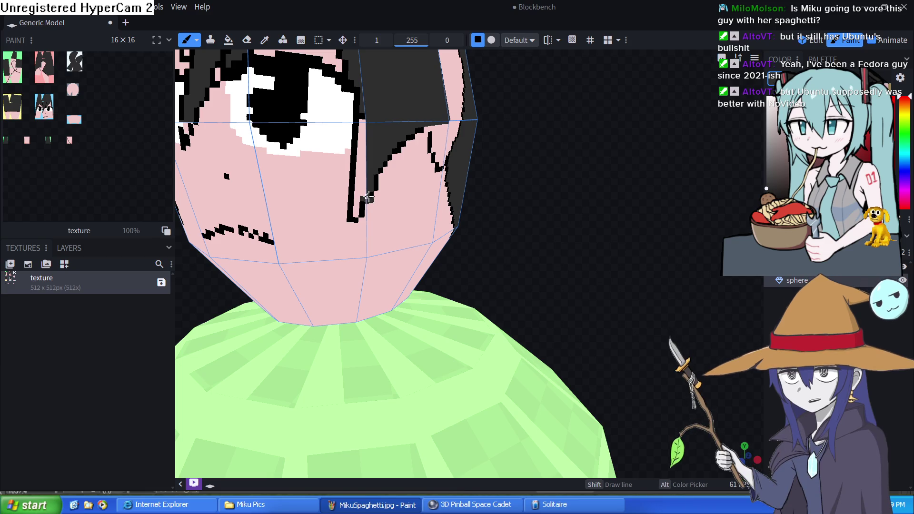
click(228, 40)
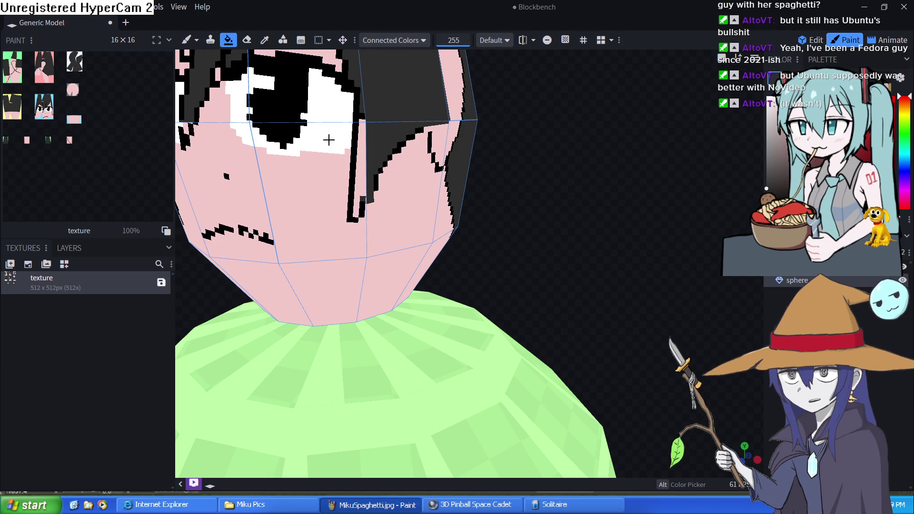
click(358, 163)
key(ctrl+z)
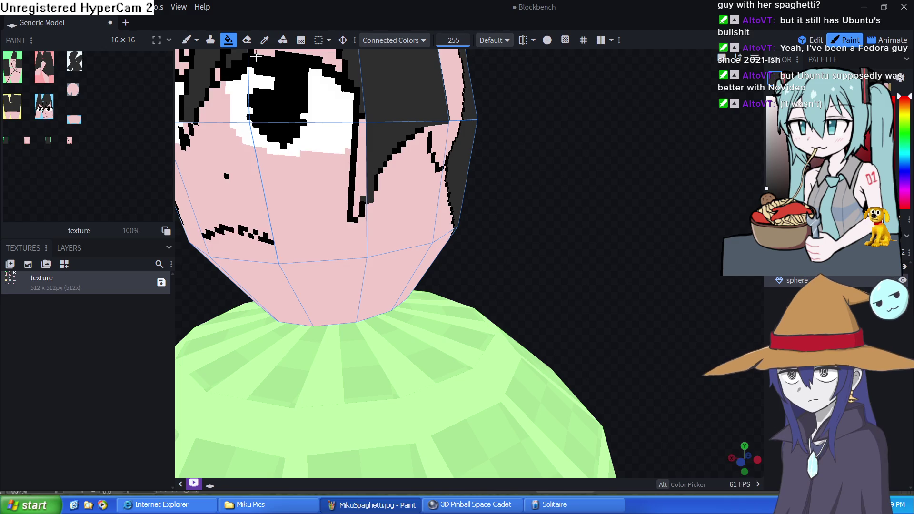
click(197, 38)
click(358, 208)
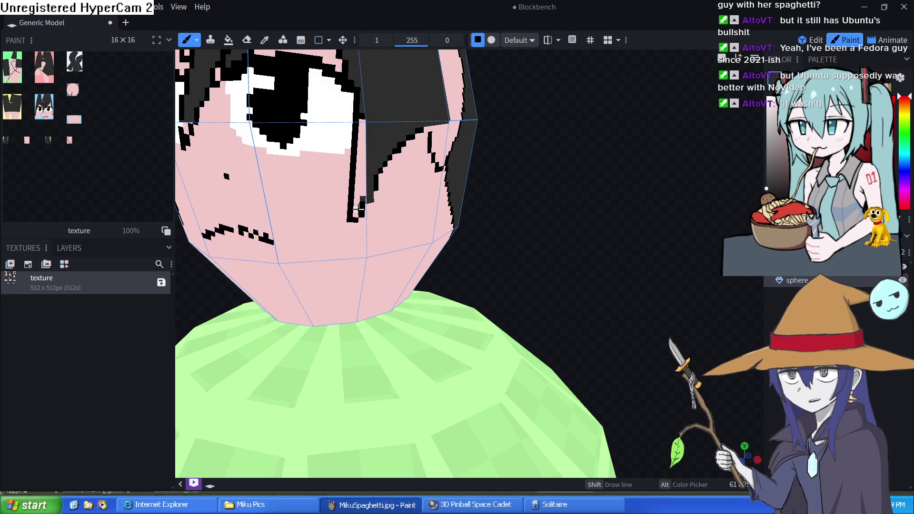
mouse_move(362, 193)
mouse_down()
mouse_move(362, 122)
mouse_move(364, 153)
mouse_move(498, 185)
mouse_move(596, 188)
mouse_move(628, 171)
mouse_up()
scroll(364, 153, down, 5)
scroll(627, 171, up, 5)
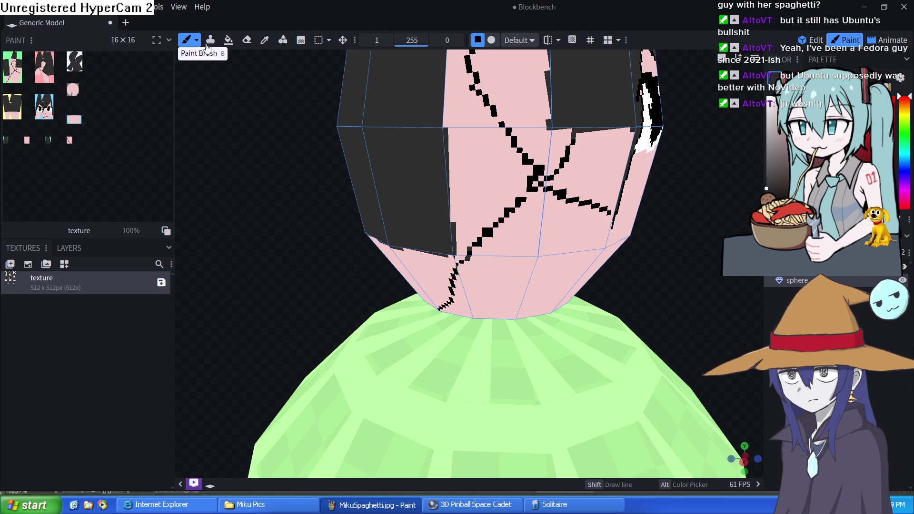
Step: Fill the back-of-head region left of the diagonal line dark, undoing the stray face and top fills
click(228, 40)
click(474, 158)
key(ctrl+z)
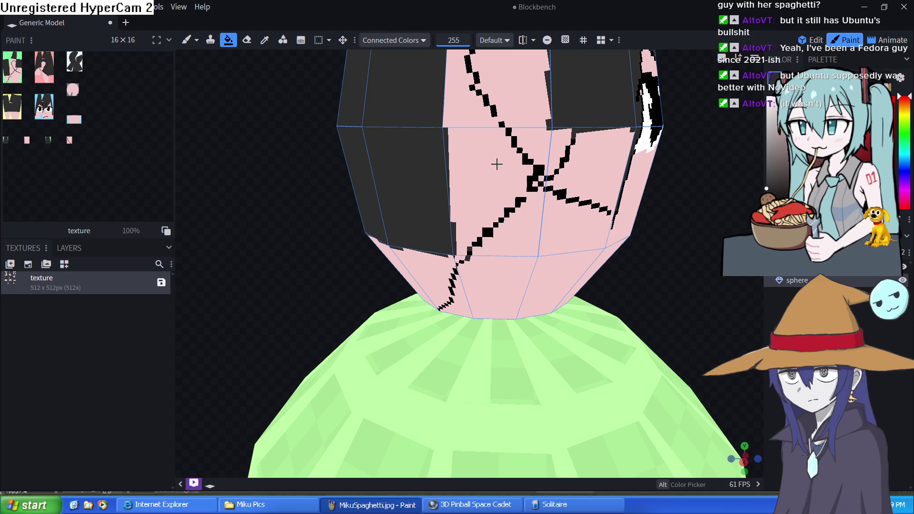
click(187, 40)
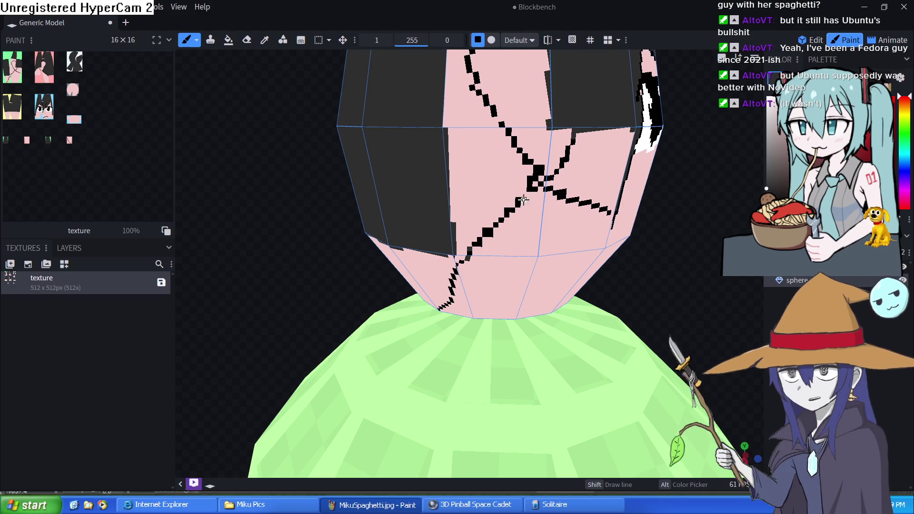
click(227, 40)
click(485, 163)
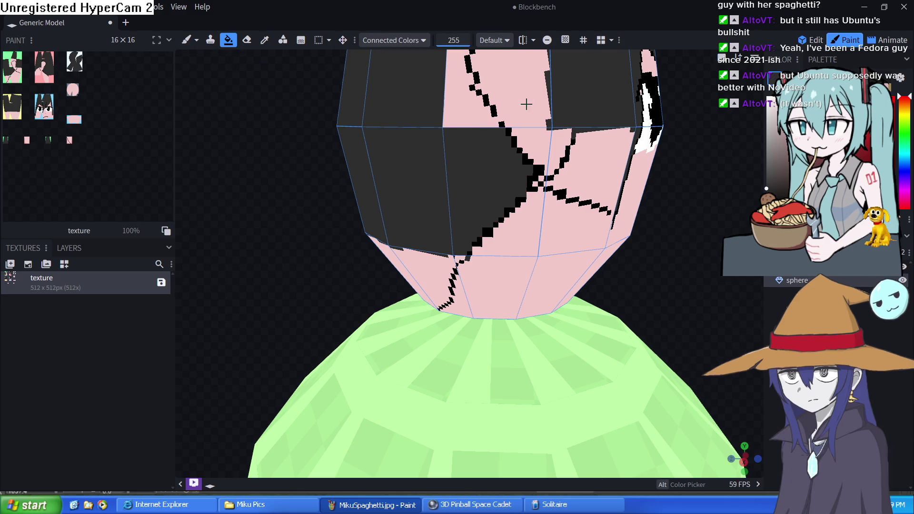
click(462, 98)
key(ctrl+z)
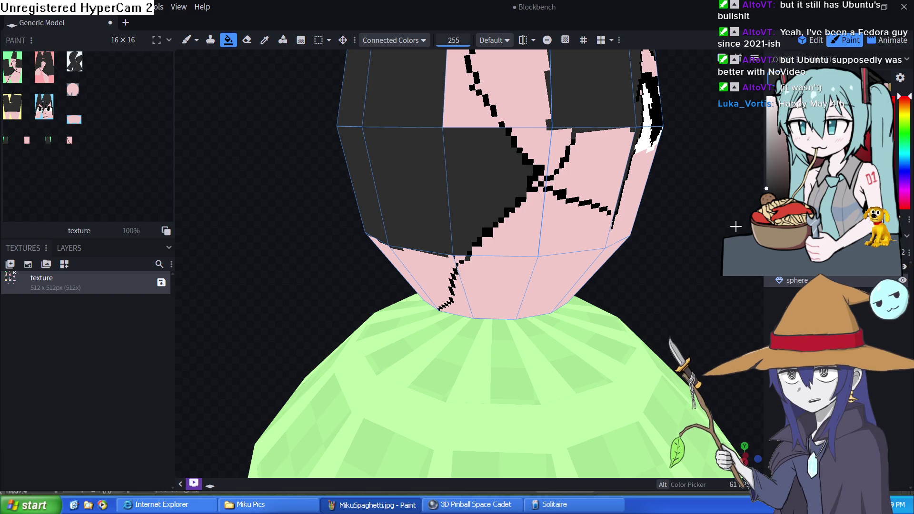
Step: Return to a front view of the model and zoom to inspect it
drag(665, 300, 659, 301)
key(KP_1)
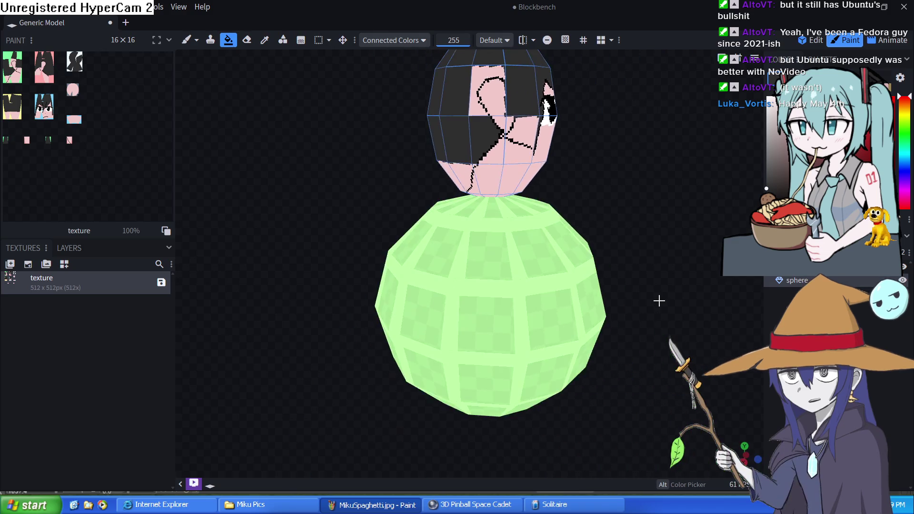
scroll(570, 259, down, 3)
scroll(576, 281, up, 5)
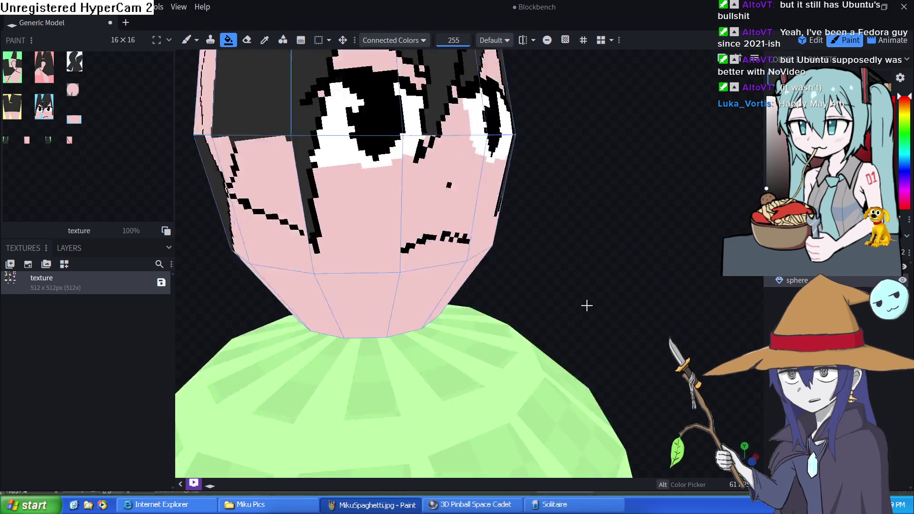
scroll(606, 380, down, 6)
scroll(585, 276, up, 2)
scroll(585, 277, up, 4)
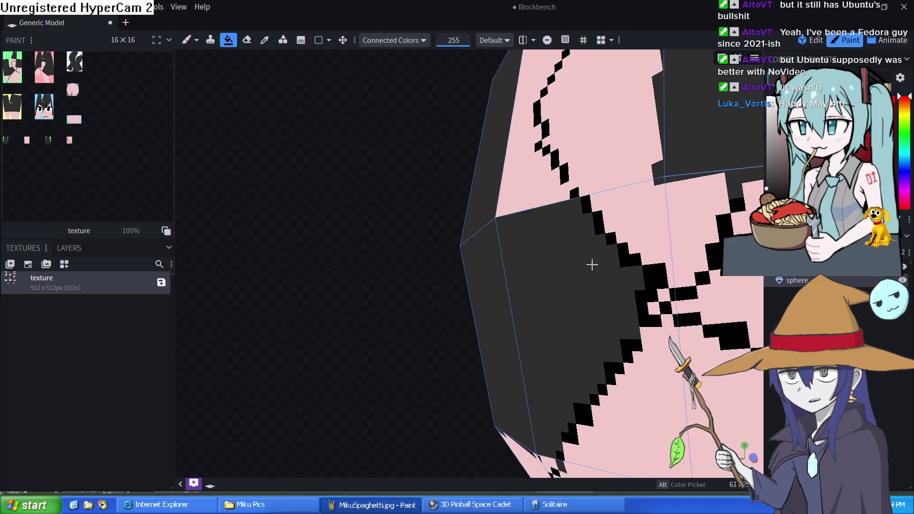
scroll(614, 286, down, 4)
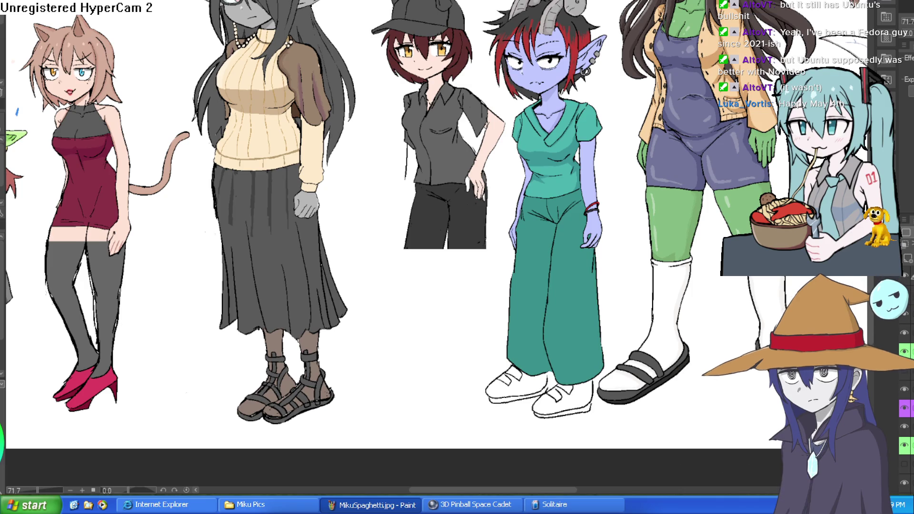
Step: Zoom and pan the Clip Studio Paint canvas to study the meatball sketch beside the viking
scroll(545, 147, right, 10)
scroll(568, 145, down, 3)
scroll(568, 145, up, 3)
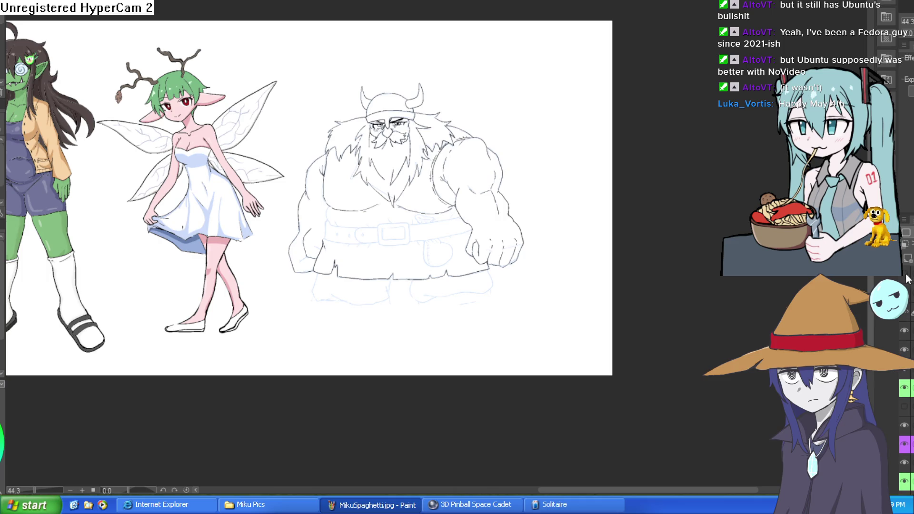
scroll(593, 180, up, 4)
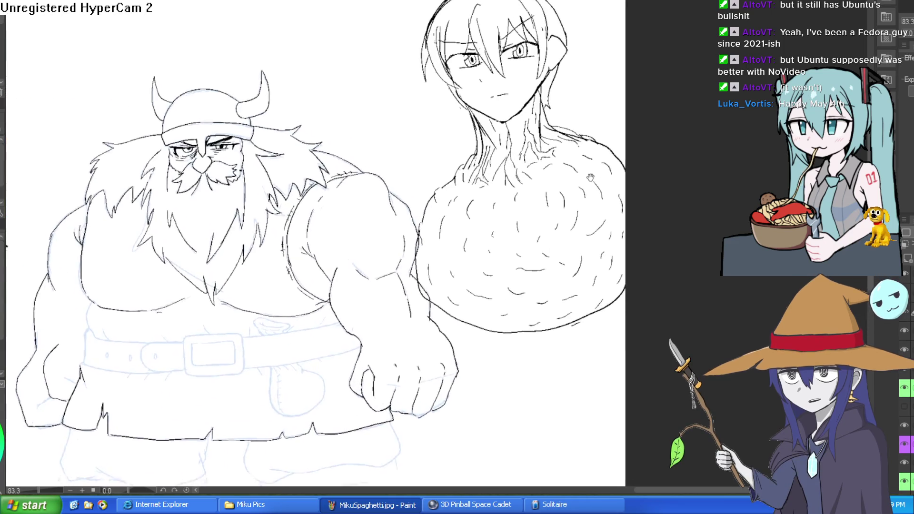
scroll(553, 91, up, 1)
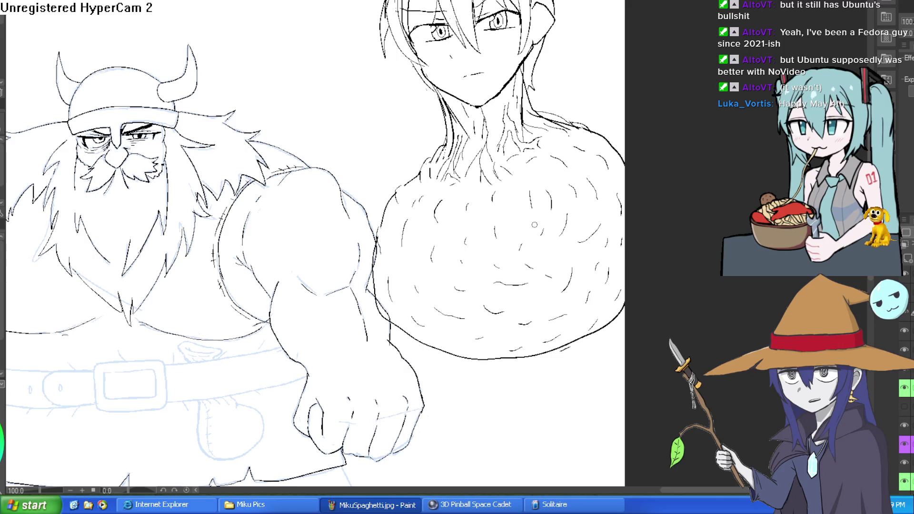
scroll(533, 223, up, 3)
drag(506, 326, 476, 345)
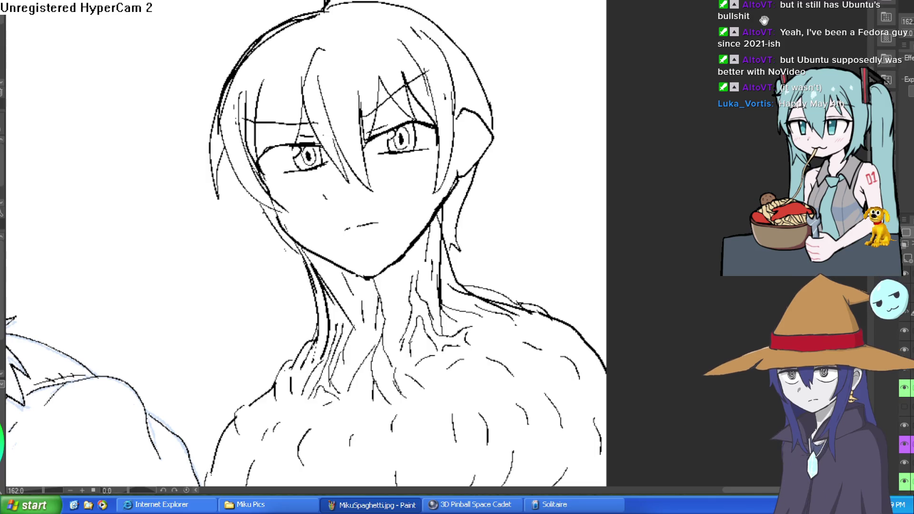
scroll(554, 200, down, 3)
mouse_move(567, 190)
mouse_down()
mouse_move(518, 73)
mouse_move(509, 78)
mouse_up()
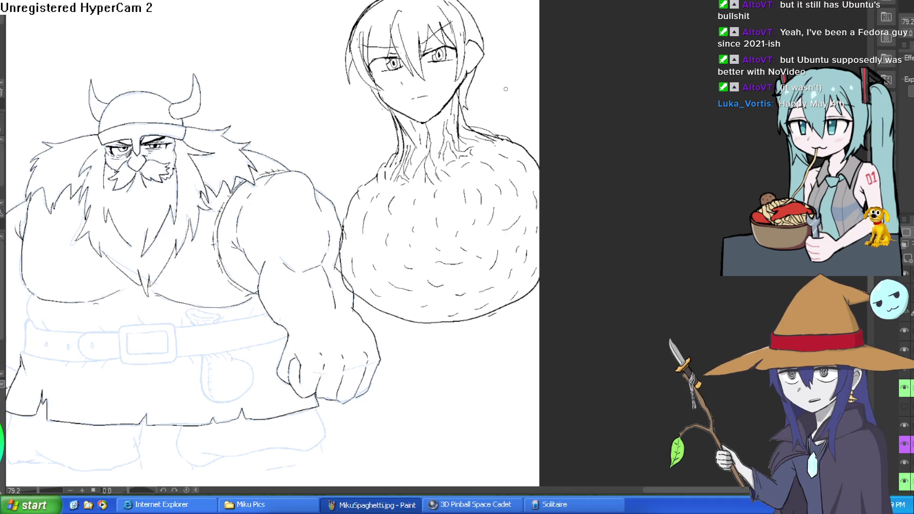
scroll(511, 96, up, 1)
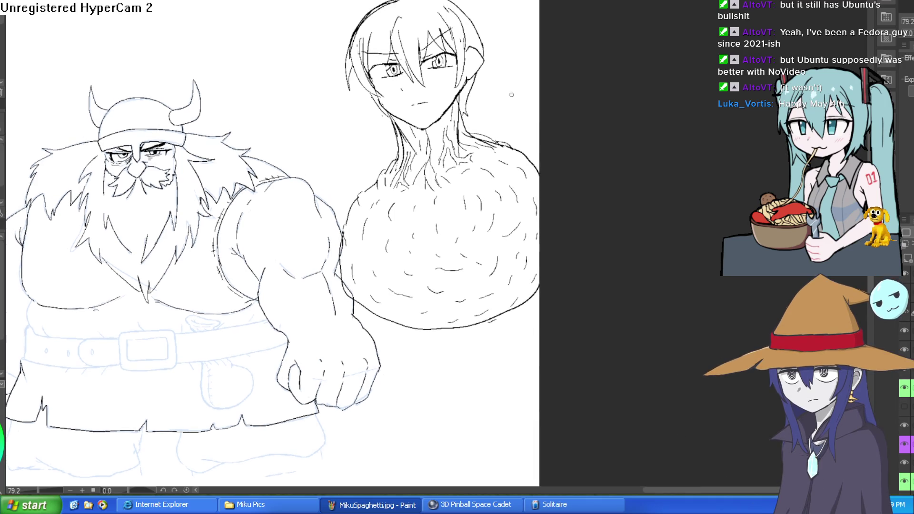
mouse_move(430, 148)
mouse_down()
mouse_move(436, 139)
mouse_move(421, 163)
mouse_up()
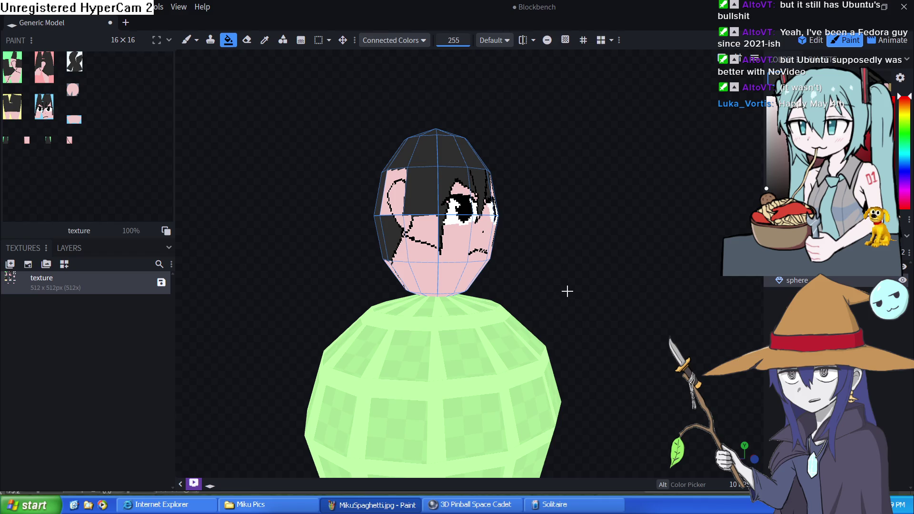
scroll(567, 291, up, 6)
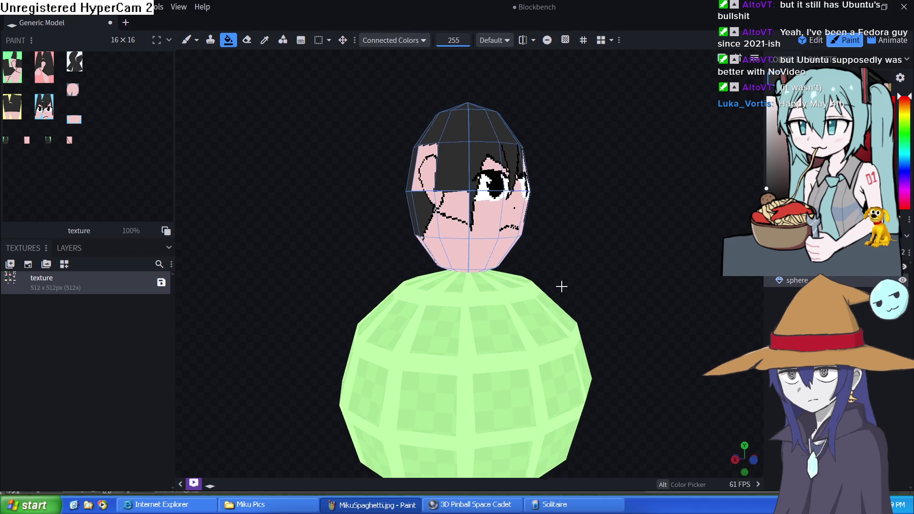
Step: Turn to the back of the head and fill the pink patch above the outline dark, undoing the lower fill
scroll(555, 265, down, 3)
scroll(589, 257, up, 3)
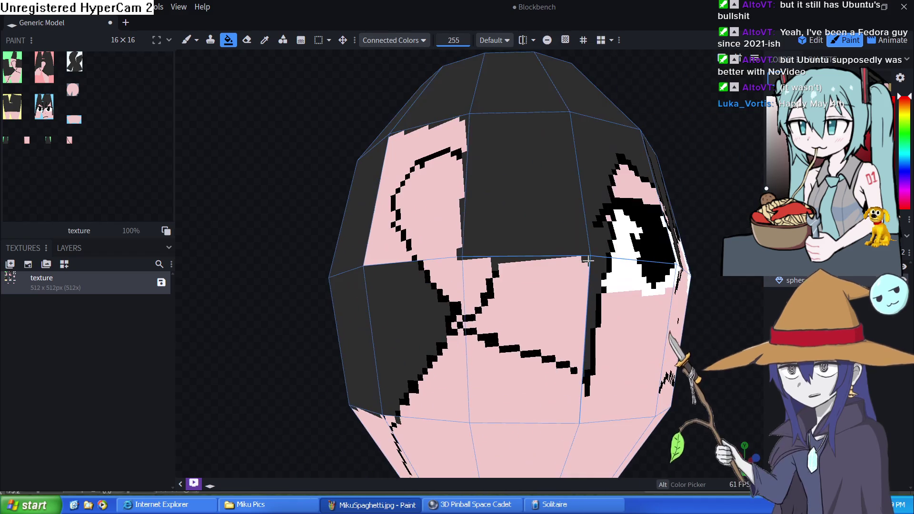
scroll(666, 390, up, 5)
scroll(667, 286, down, 5)
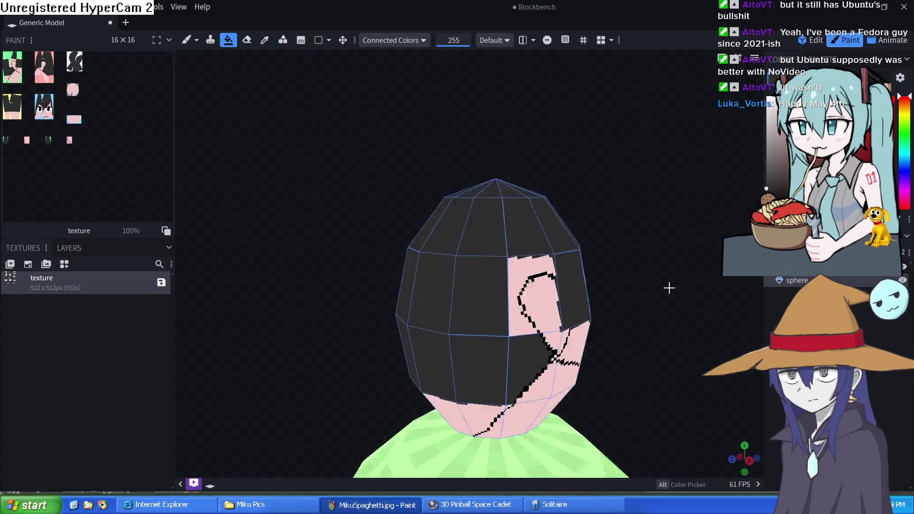
scroll(667, 286, up, 2)
scroll(667, 286, down, 2)
mouse_move(667, 285)
mouse_down()
mouse_move(664, 274)
mouse_move(654, 277)
mouse_up()
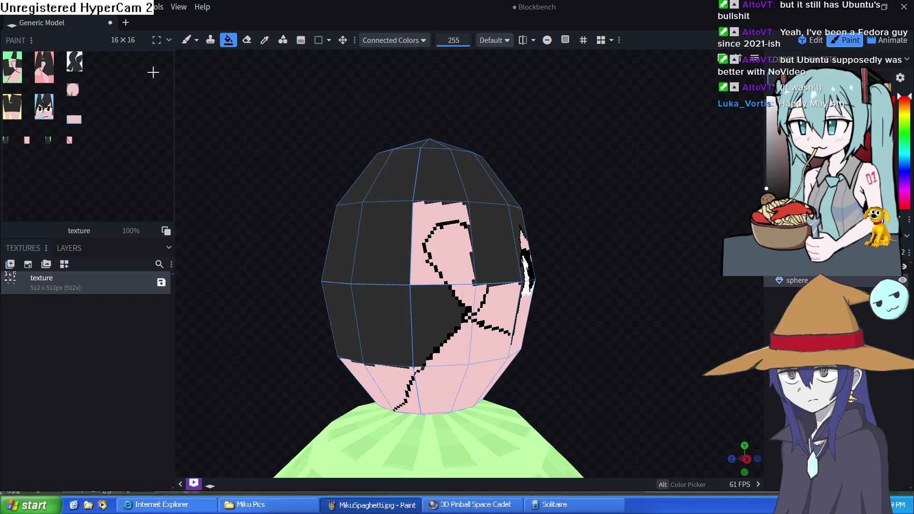
click(187, 41)
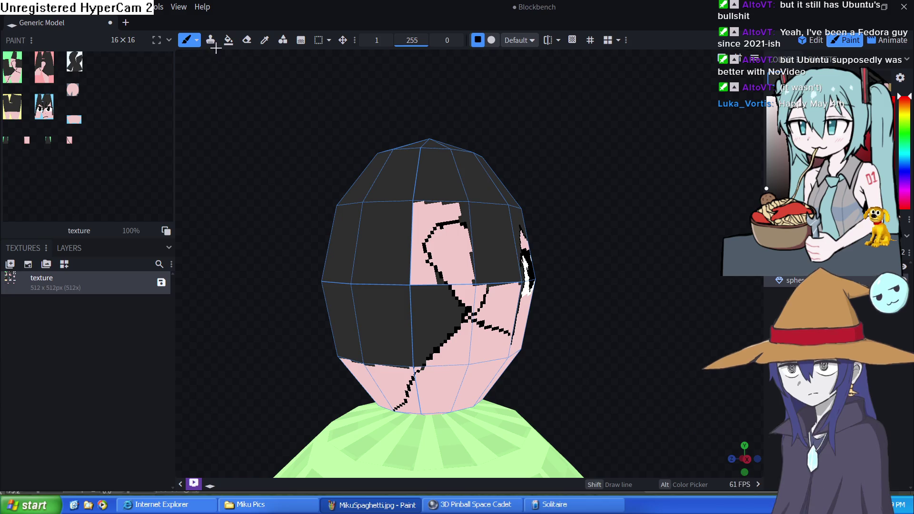
click(229, 40)
click(425, 216)
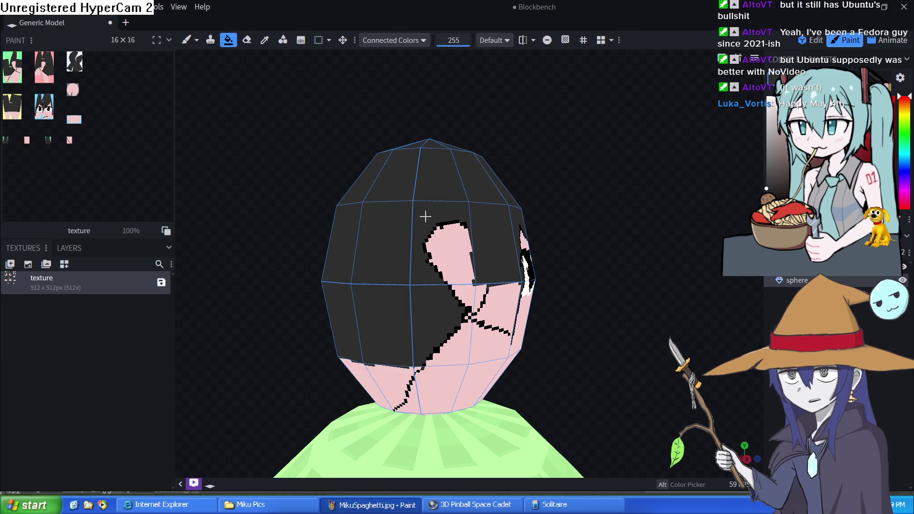
click(385, 378)
key(ctrl+z)
Step: Paint a dark stroke along the lower edge of the neck
mouse_move(330, 382)
mouse_down()
mouse_move(392, 378)
mouse_move(442, 324)
mouse_move(506, 322)
mouse_move(535, 355)
mouse_move(624, 359)
mouse_up()
click(187, 39)
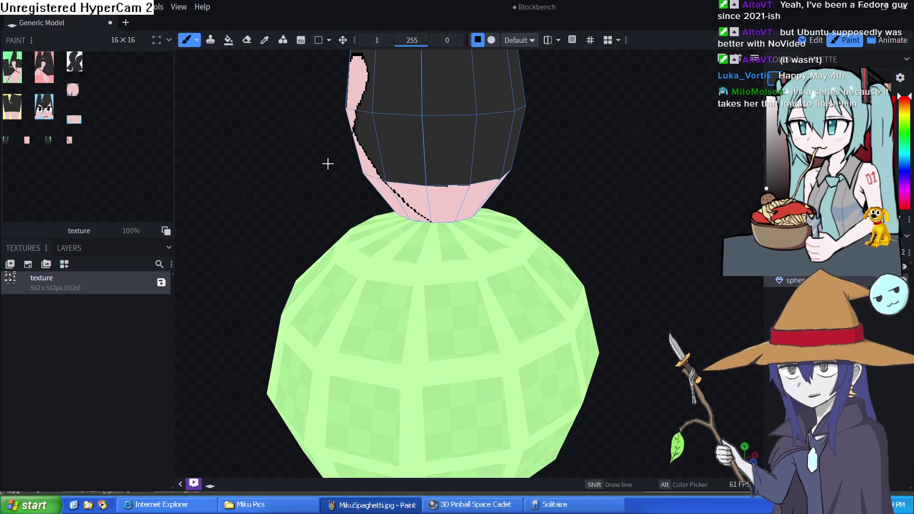
scroll(449, 222, up, 5)
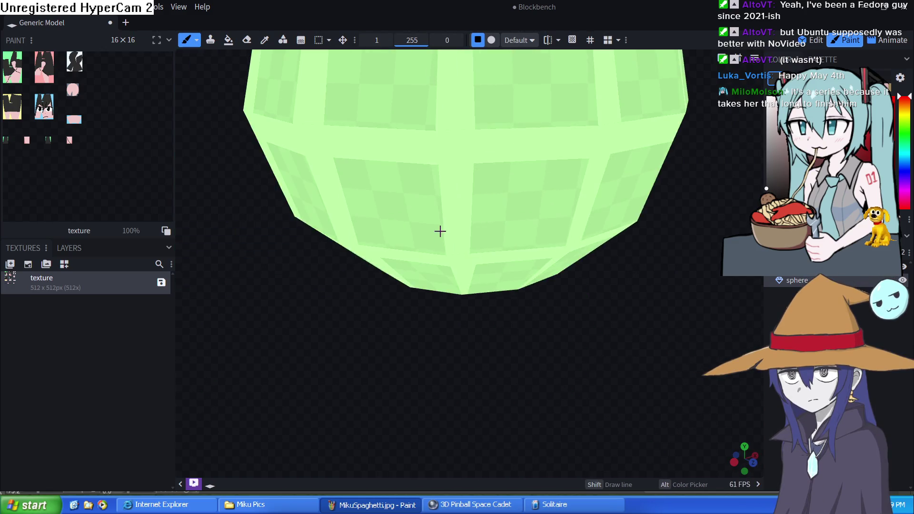
scroll(447, 233, down, 3)
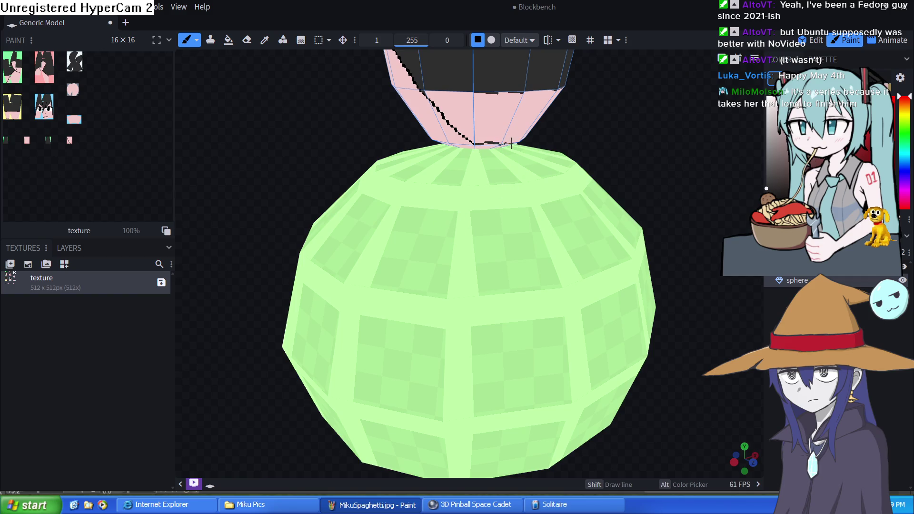
mouse_move(552, 143)
mouse_down()
mouse_move(568, 143)
mouse_move(459, 138)
mouse_up()
scroll(438, 149, up, 3)
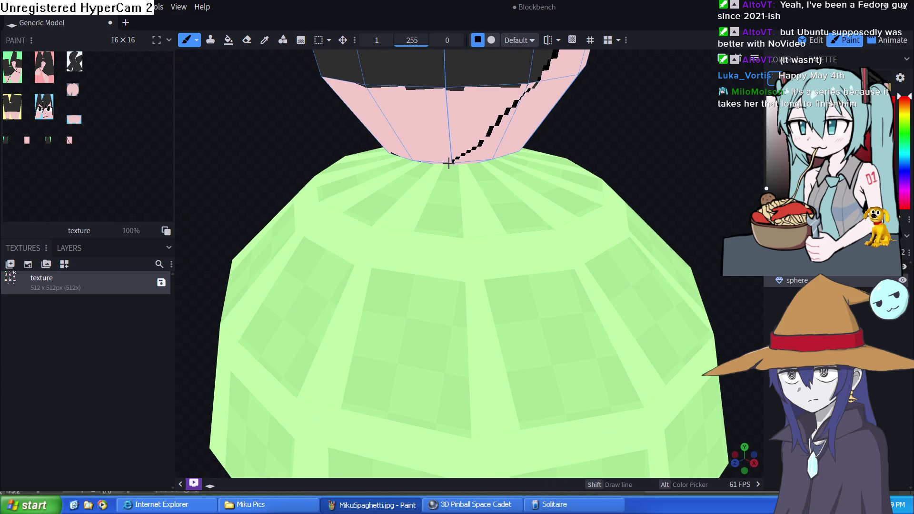
drag(395, 156, 416, 159)
mouse_move(259, 192)
mouse_down()
mouse_move(310, 147)
mouse_move(387, 163)
mouse_move(391, 124)
mouse_up()
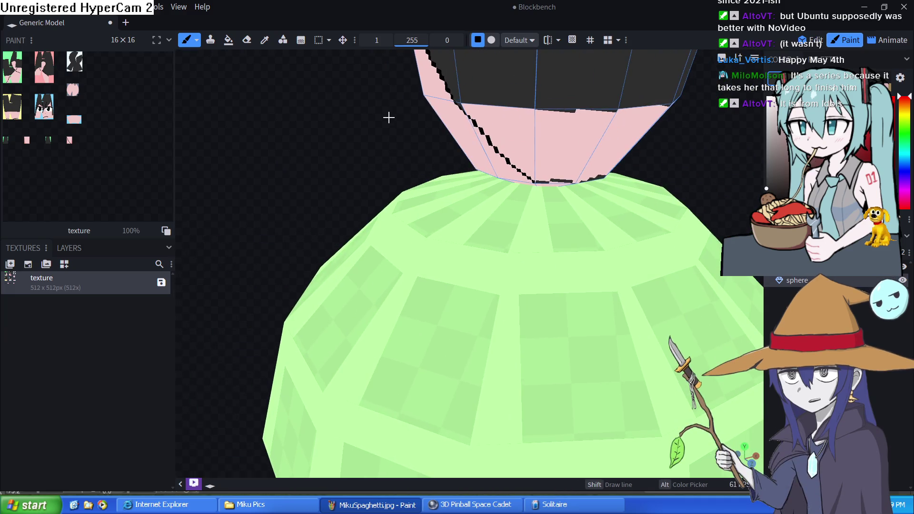
Step: Fill the pink neck faces and the strip along the head's right edge dark
click(228, 40)
click(543, 127)
click(527, 135)
mouse_move(529, 138)
mouse_down()
mouse_move(682, 150)
mouse_move(584, 137)
mouse_up()
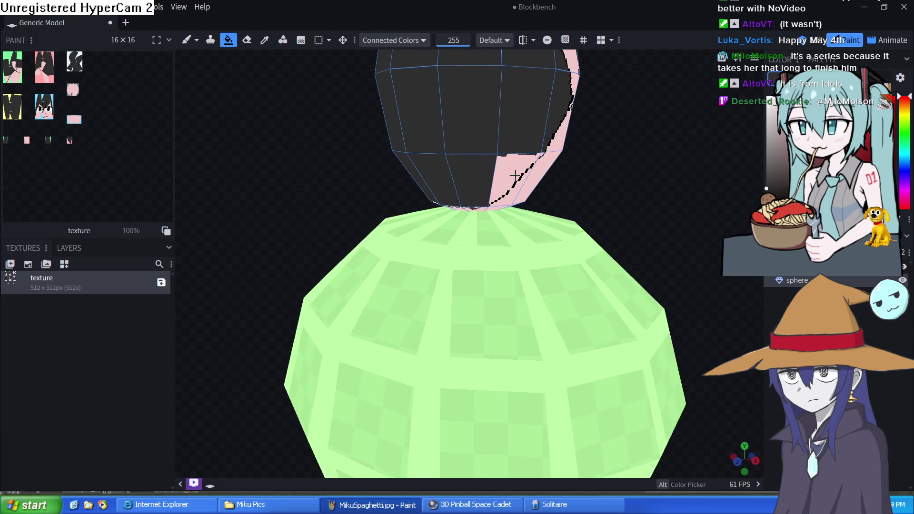
click(512, 173)
click(524, 162)
Step: Thicken the black hairline down the lower head and fill the pink patch below the seam dark
click(186, 40)
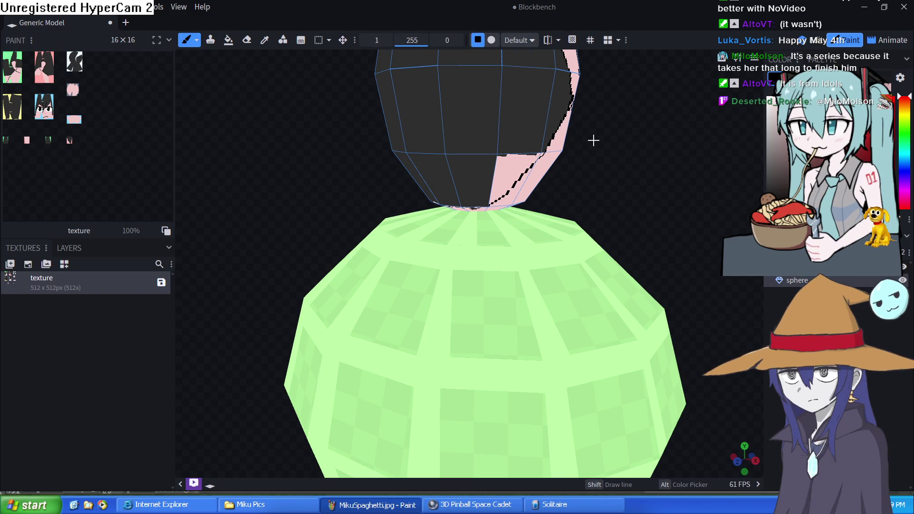
scroll(586, 142, up, 5)
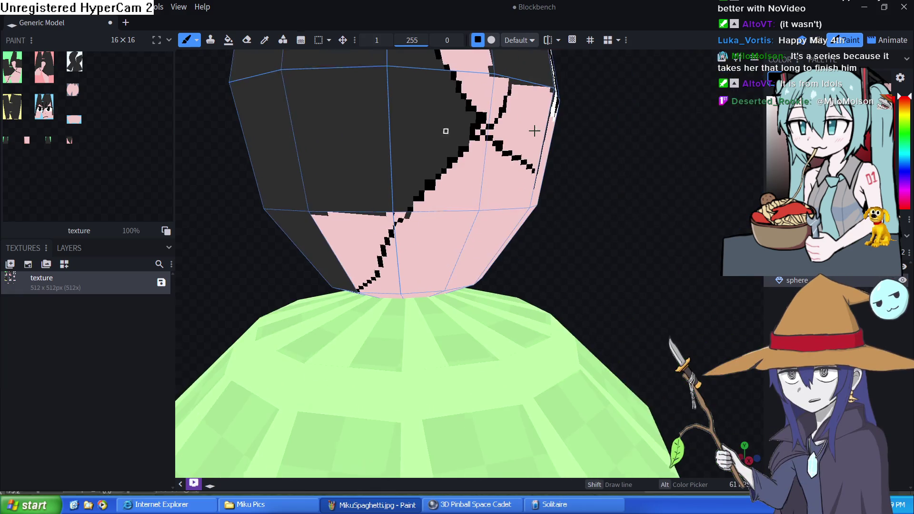
drag(408, 208, 389, 233)
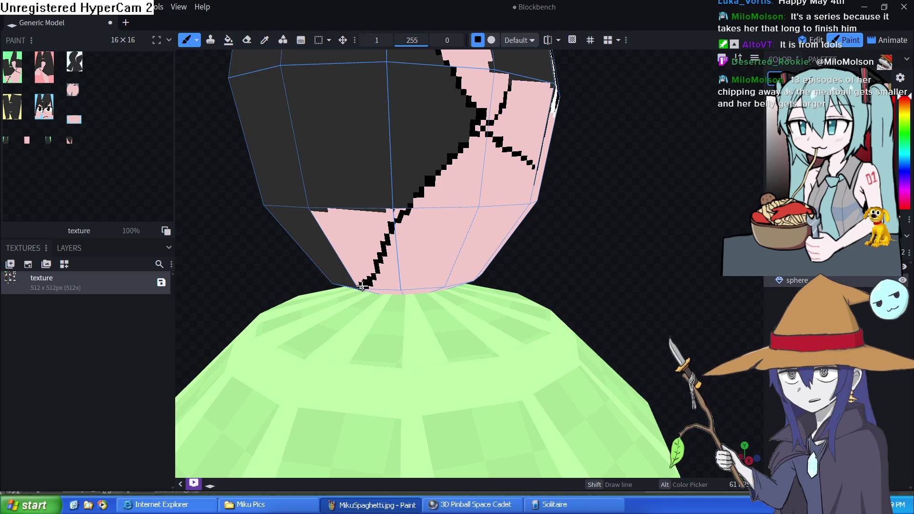
click(362, 285)
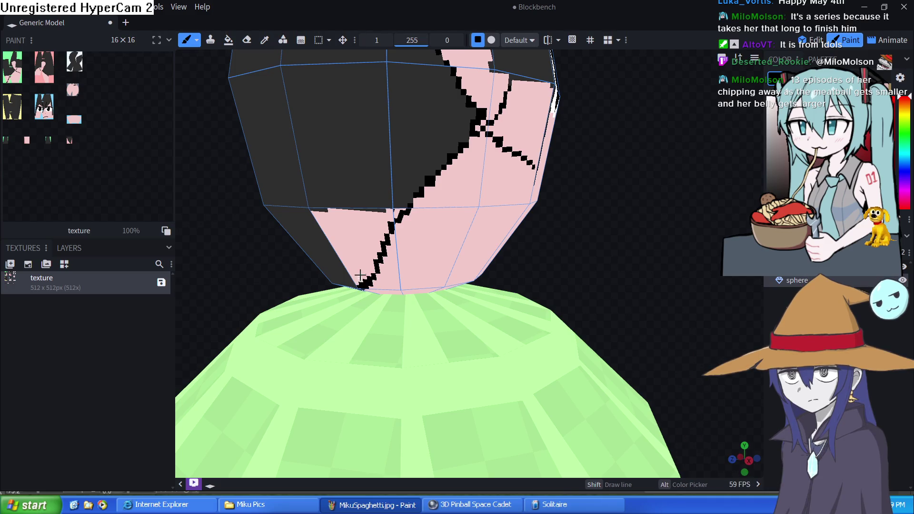
click(265, 40)
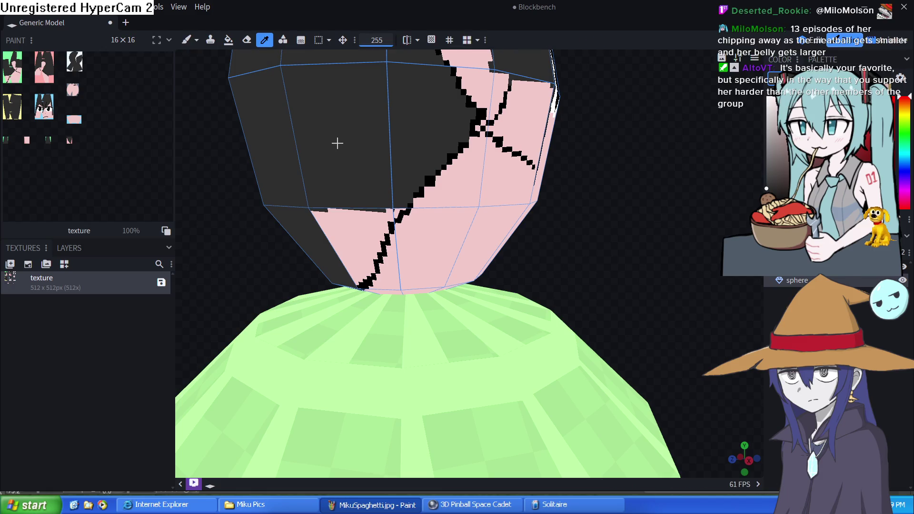
click(229, 40)
click(334, 233)
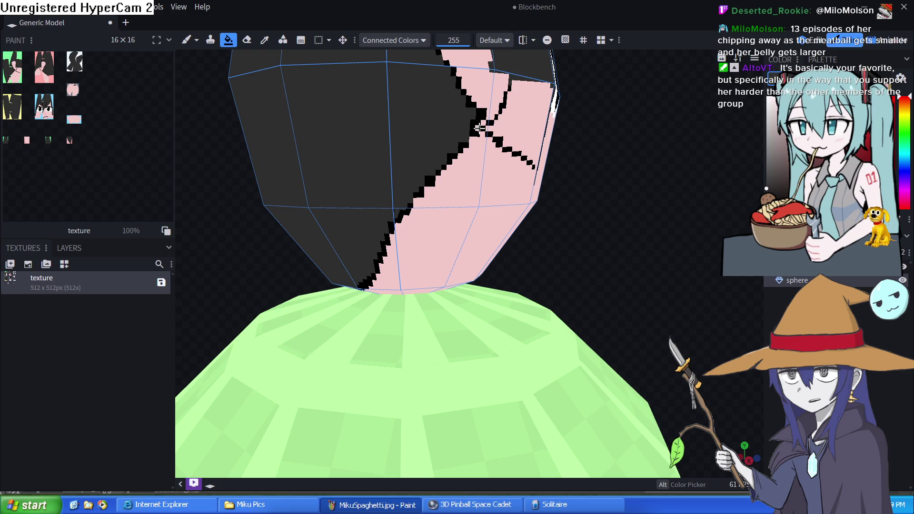
mouse_move(596, 171)
mouse_down()
mouse_move(608, 167)
mouse_move(443, 159)
mouse_up()
click(374, 159)
key(ctrl+z)
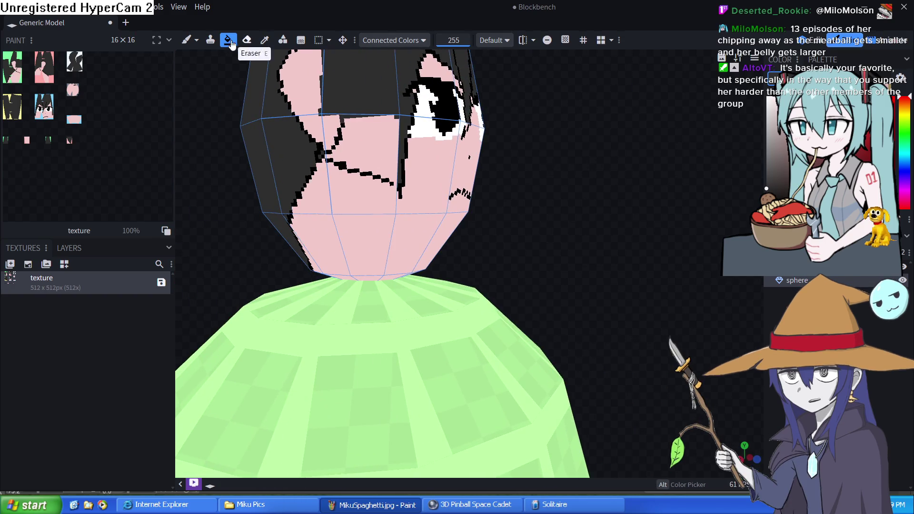
Step: Fill the pink region between the hair lines with dark hair colour
click(186, 40)
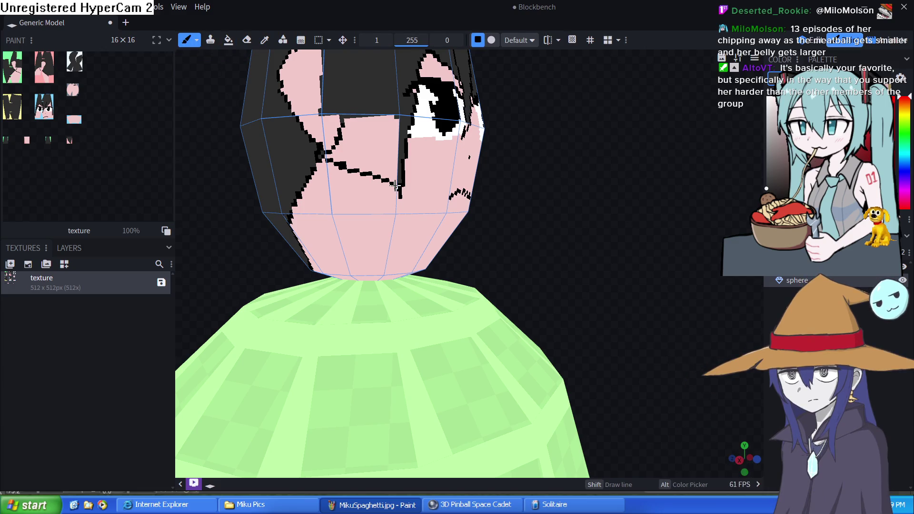
click(228, 40)
click(372, 145)
scroll(608, 216, down, 5)
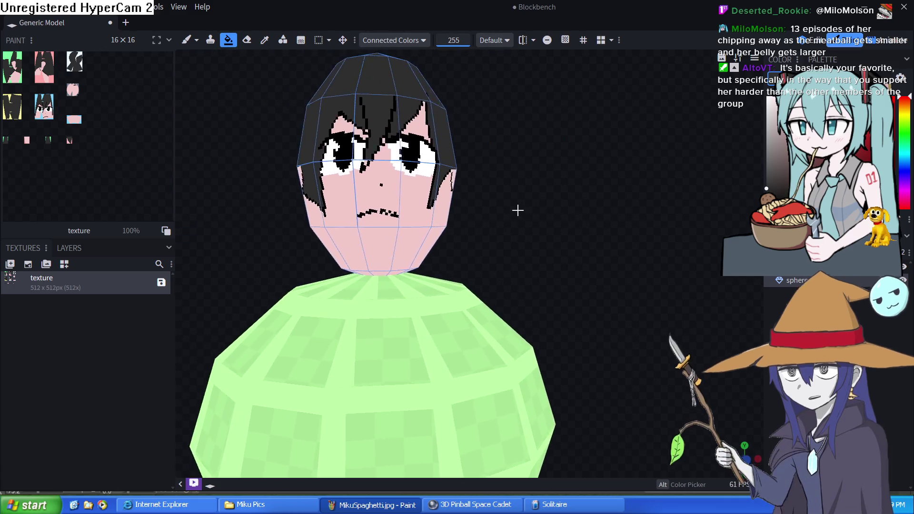
scroll(514, 207, up, 5)
scroll(502, 236, down, 2)
scroll(502, 236, down, 4)
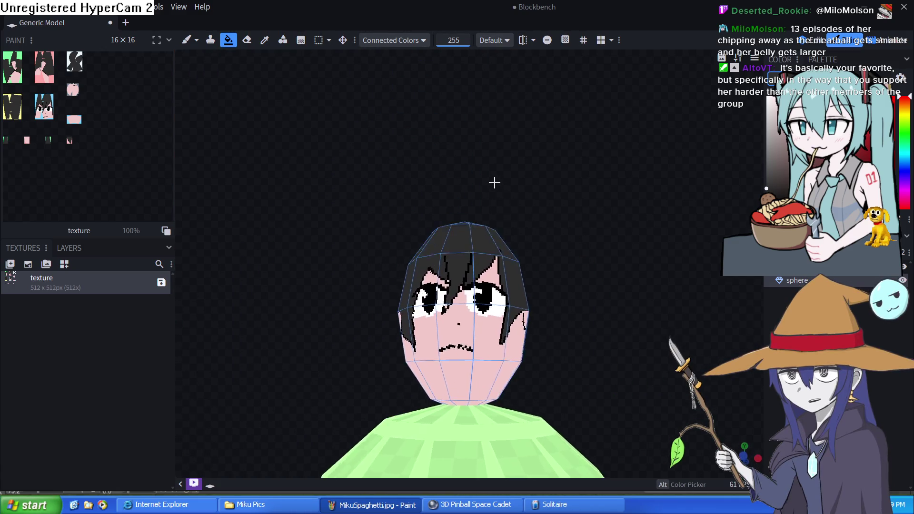
scroll(494, 184, up, 4)
scroll(502, 275, down, 3)
scroll(506, 221, down, 2)
scroll(509, 231, up, 3)
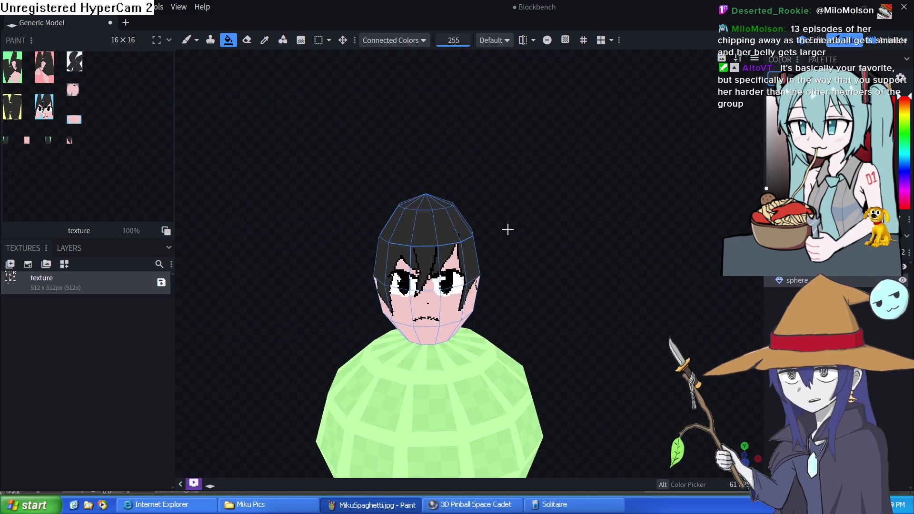
scroll(507, 230, down, 2)
scroll(571, 215, up, 2)
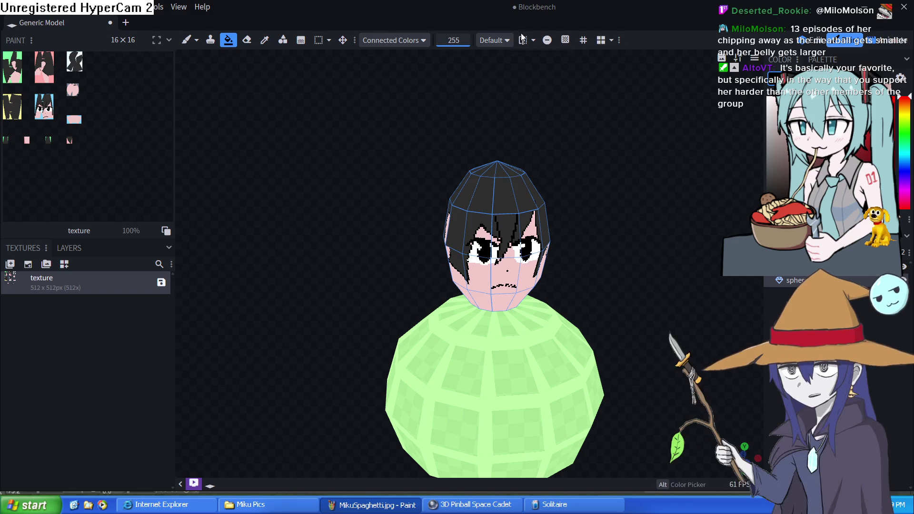
Step: Touch up the fringe above both eyes with pink and black strokes, then select the sphere body
click(187, 40)
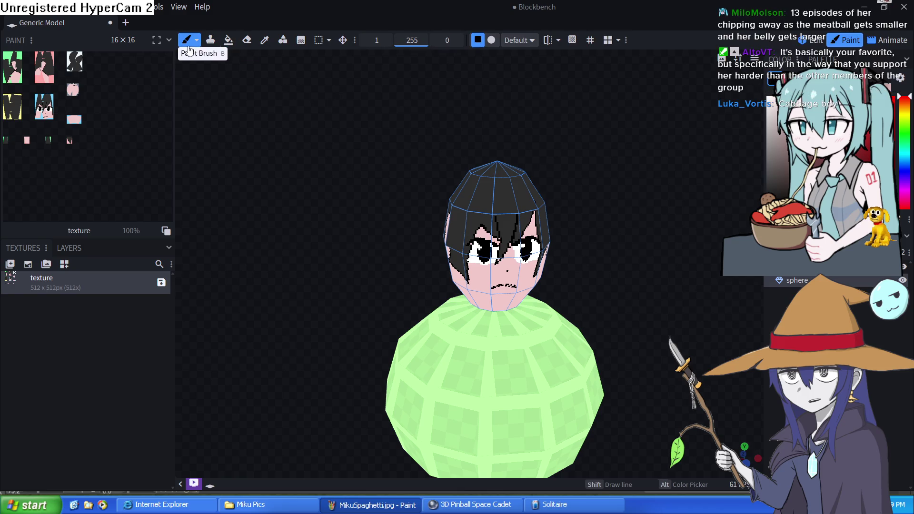
scroll(590, 231, up, 5)
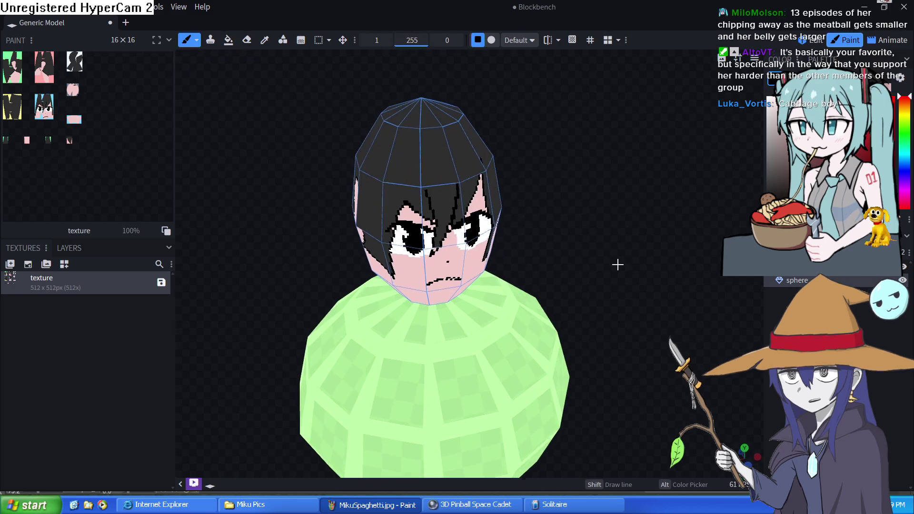
scroll(615, 247, up, 3)
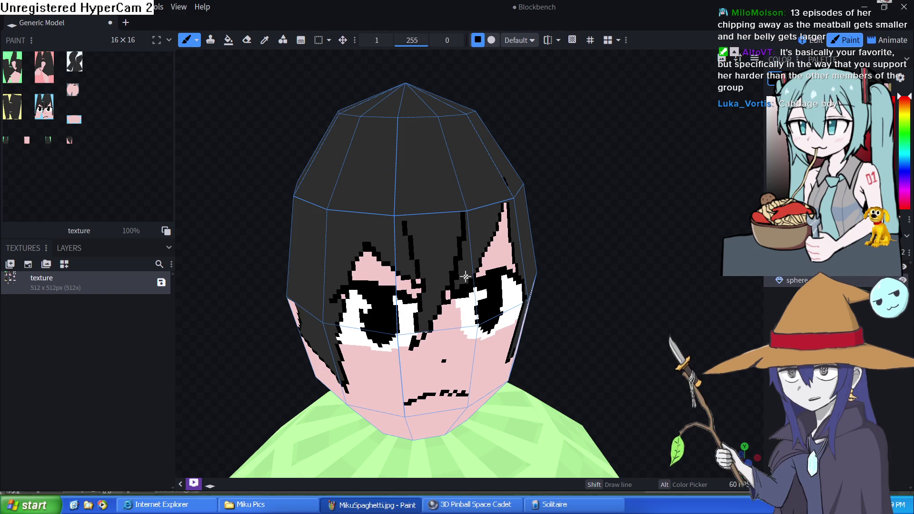
drag(510, 264, 493, 270)
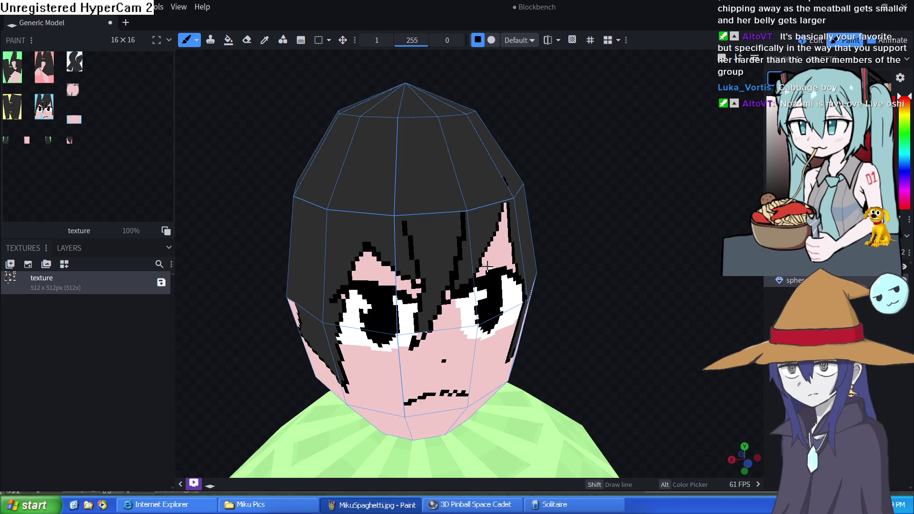
drag(488, 253, 503, 253)
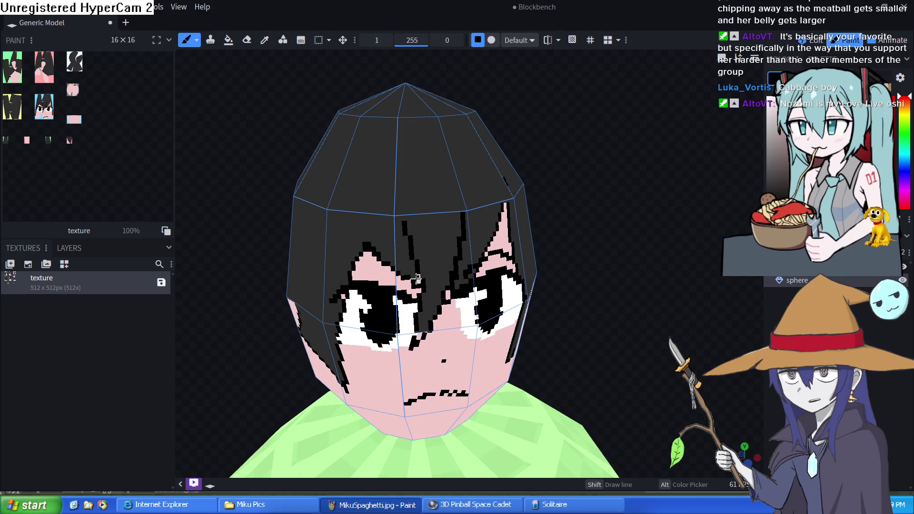
drag(353, 272, 382, 270)
scroll(598, 291, down, 5)
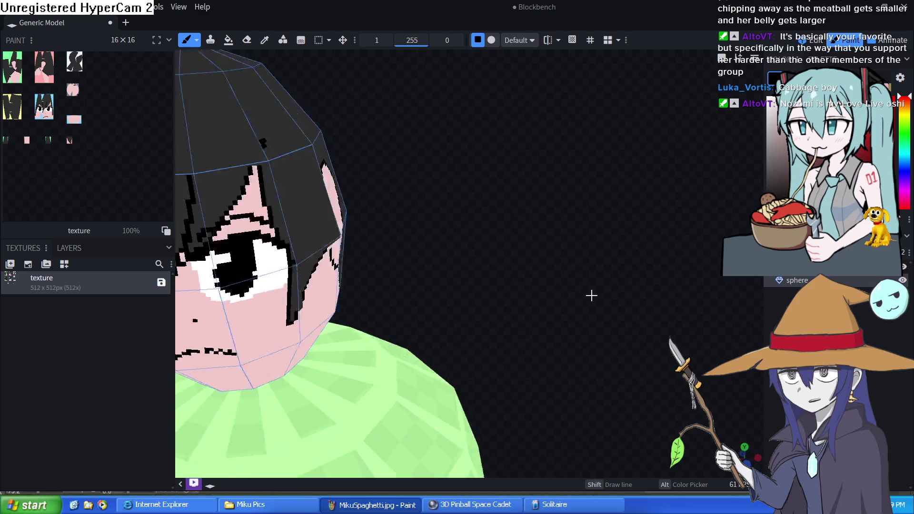
scroll(582, 293, up, 3)
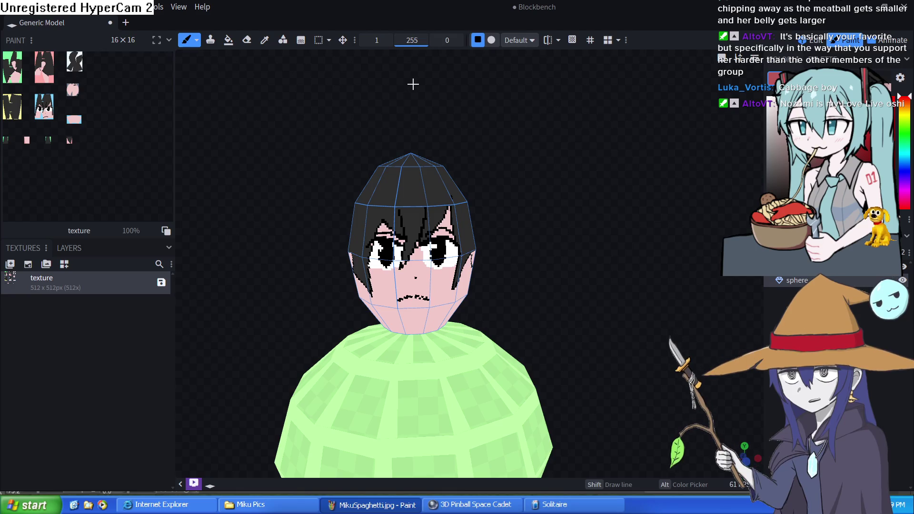
click(228, 40)
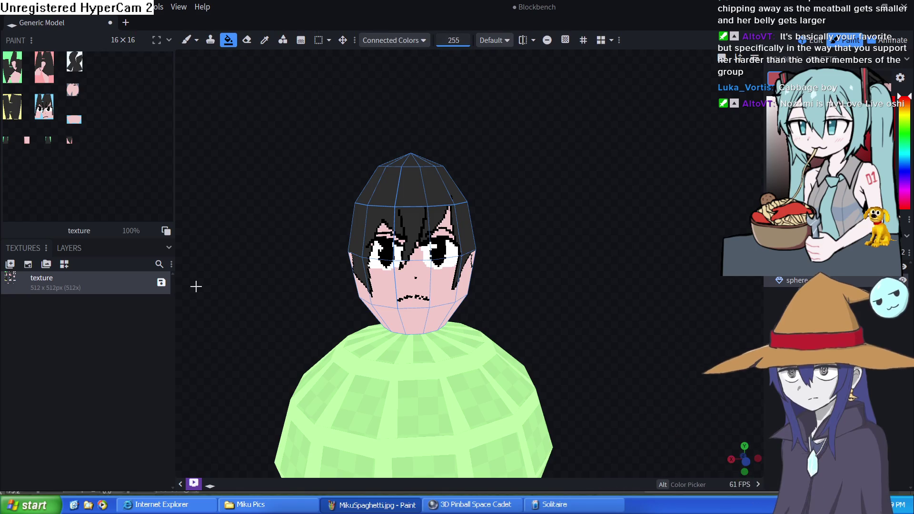
click(305, 395)
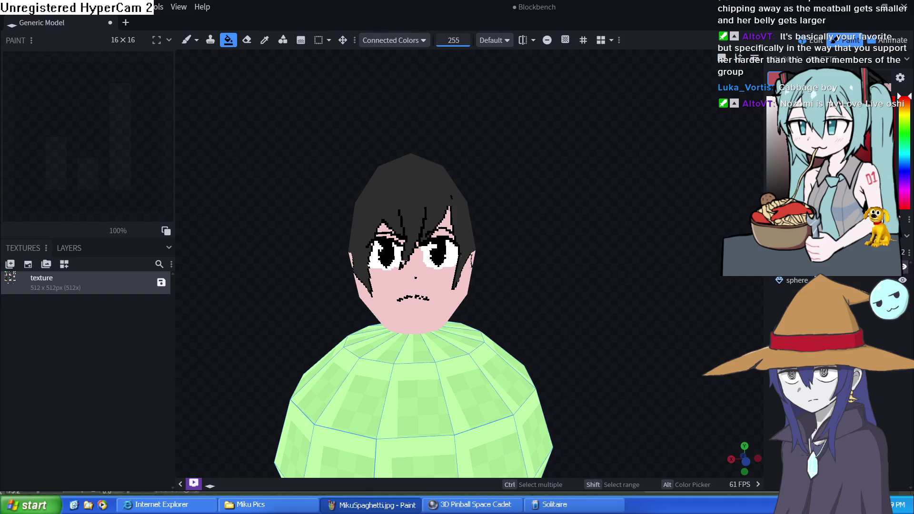
Step: Create a new template texture for the sphere body, undoing a test dark red fill
click(26, 264)
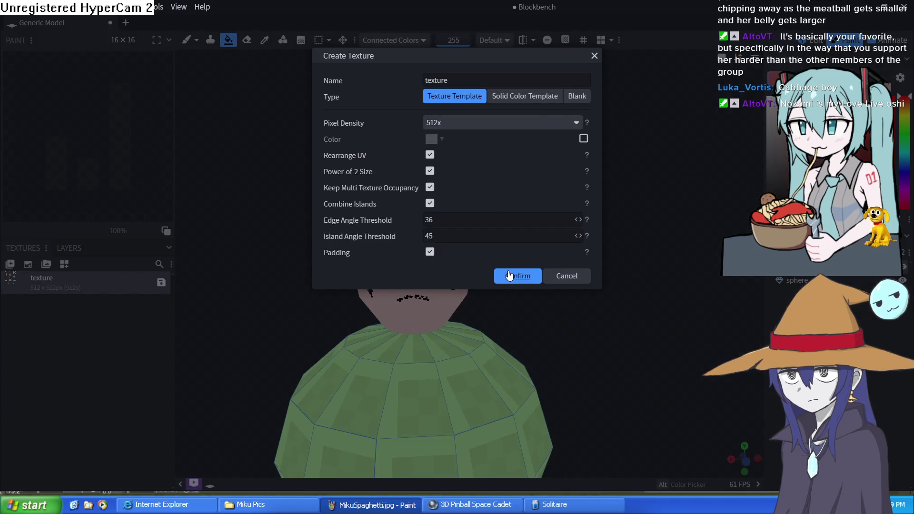
click(518, 276)
click(460, 400)
key(ctrl+z)
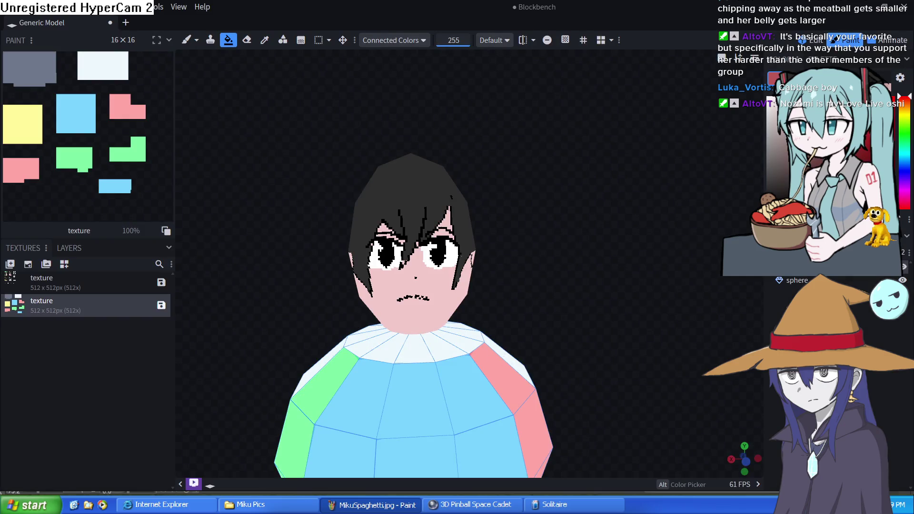
Step: Set the fill mode to Element and fill the model pink
click(410, 44)
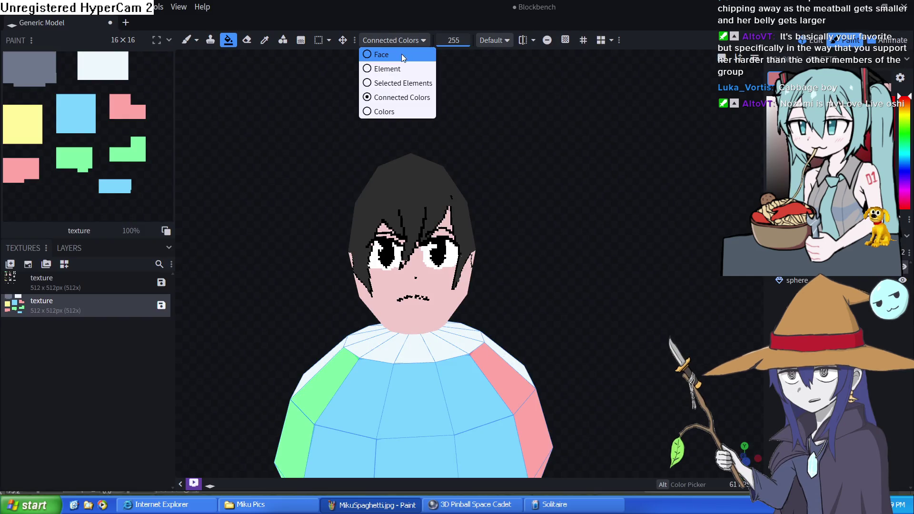
click(393, 70)
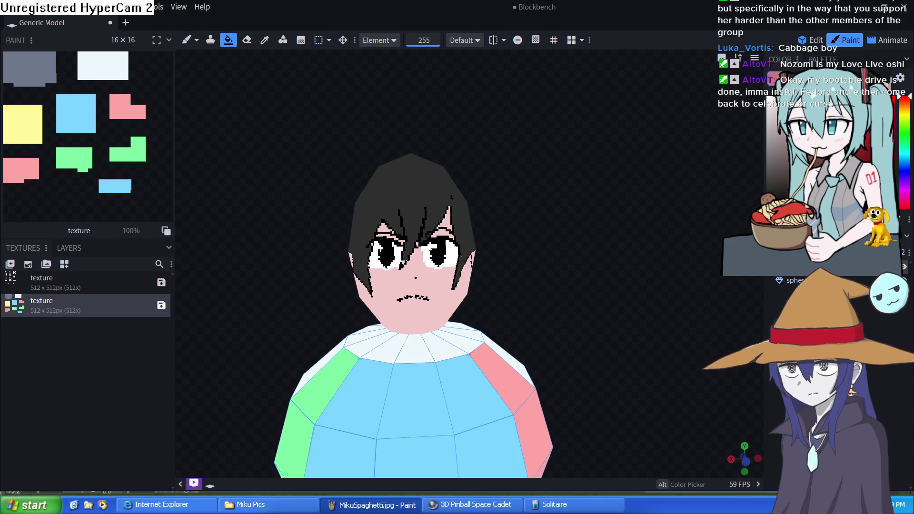
click(533, 371)
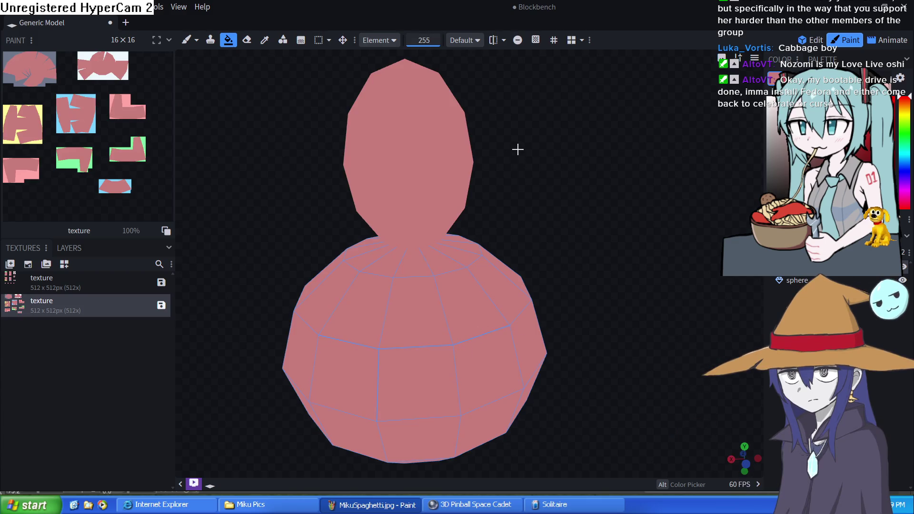
Step: Reselect the sphere, undo the pink head fill, and fill the sphere body reddish-brown
click(671, 323)
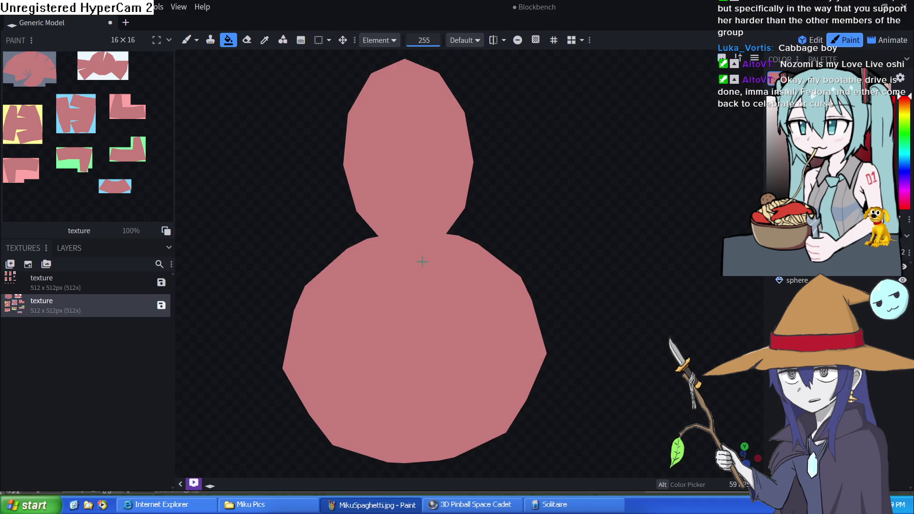
click(508, 287)
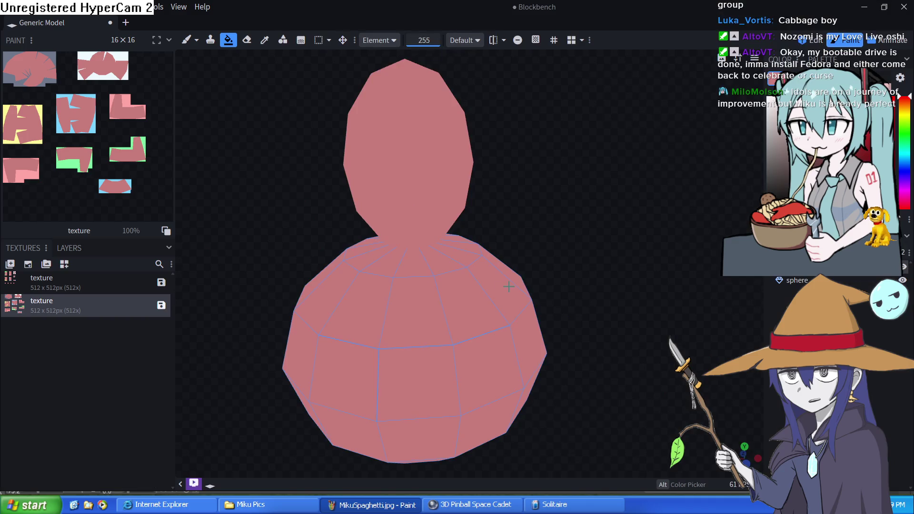
key(ctrl+z)
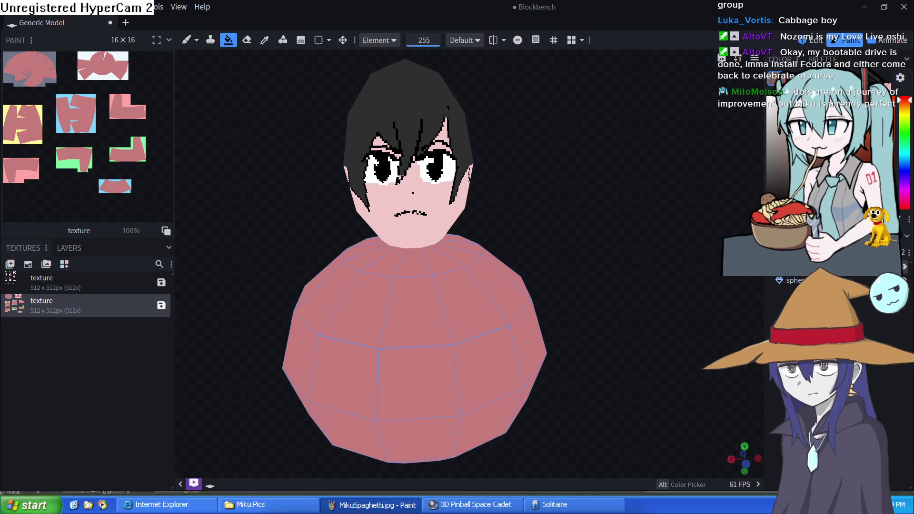
click(404, 361)
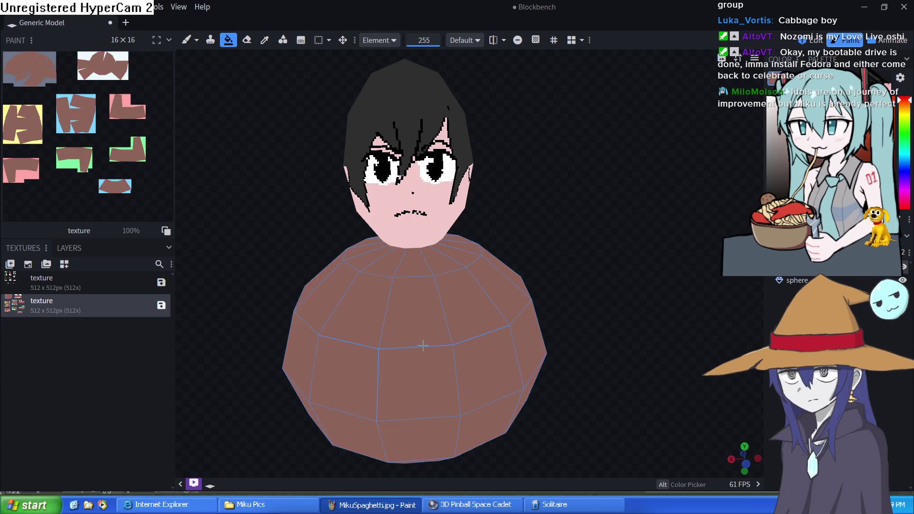
drag(485, 315, 598, 281)
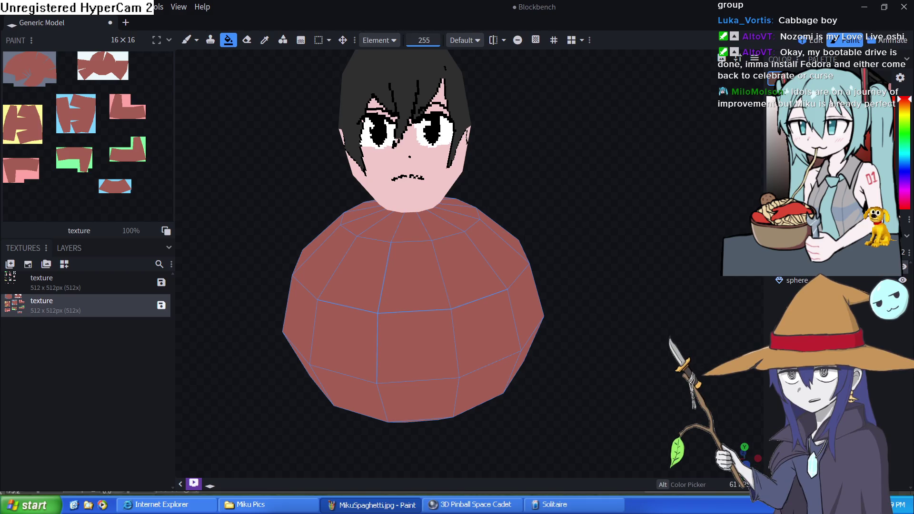
click(187, 40)
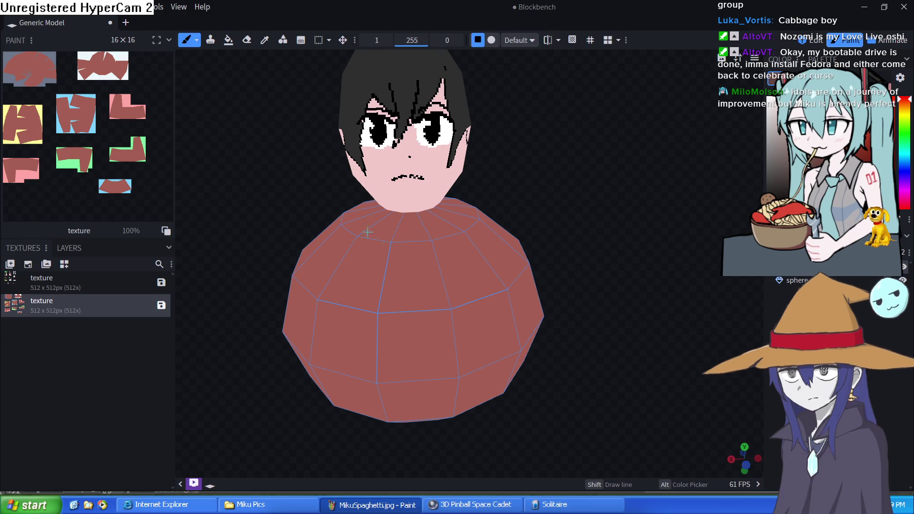
Step: Paint short dark wavy strokes over the front, right, middle, lower and left of the sphere
drag(423, 282, 444, 274)
drag(487, 324, 500, 315)
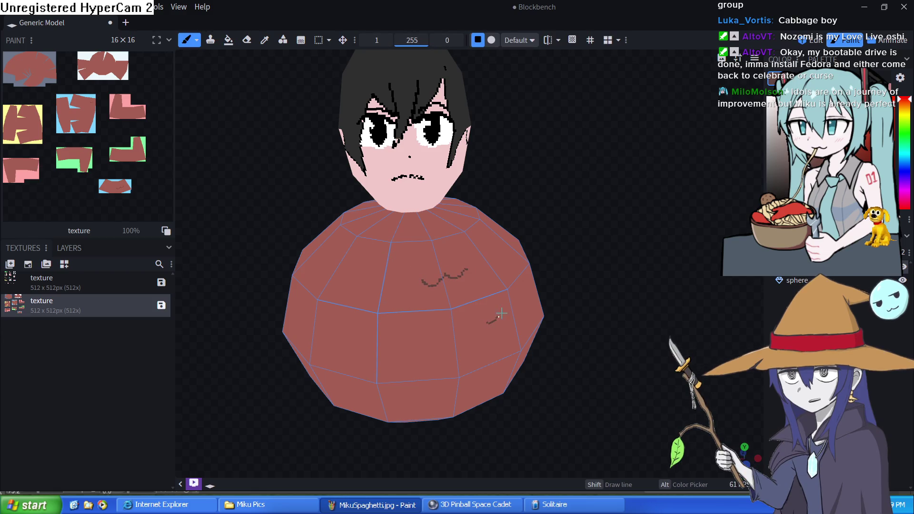
drag(523, 284, 532, 273)
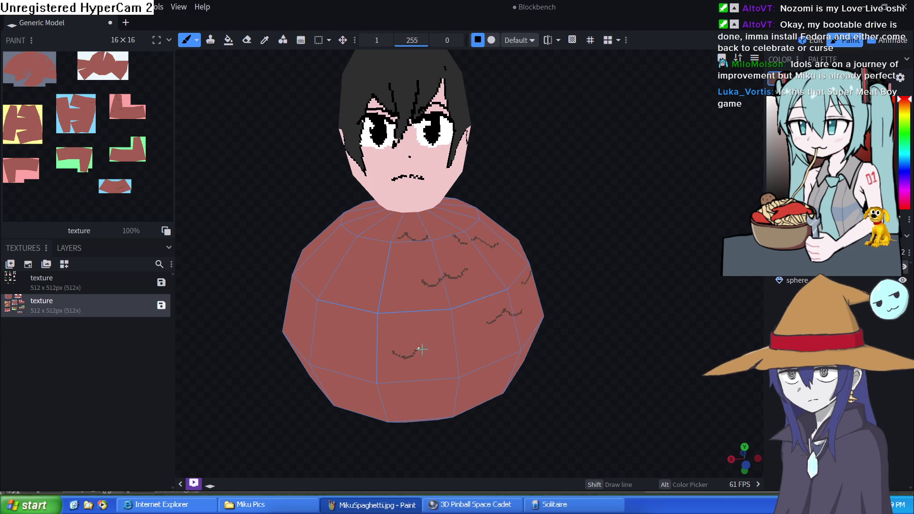
drag(421, 348, 438, 347)
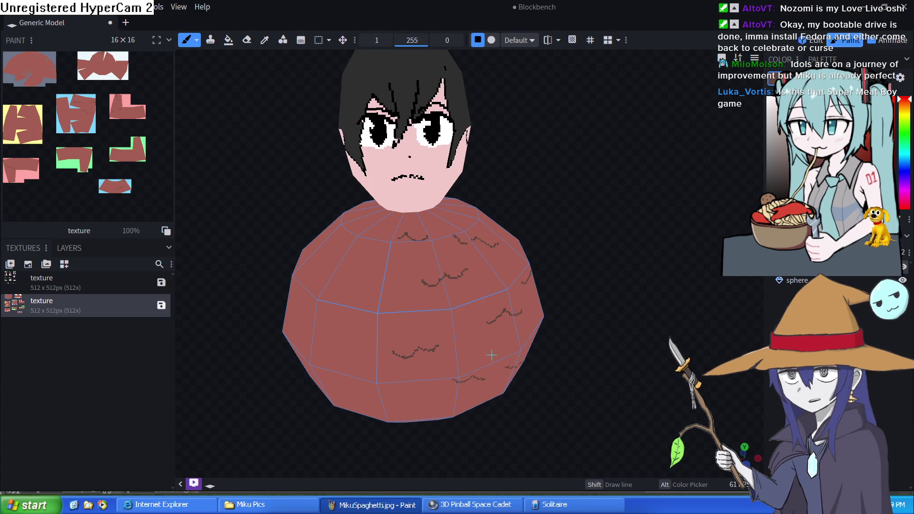
drag(384, 399, 364, 396)
drag(329, 328, 341, 345)
mouse_move(354, 291)
mouse_down()
mouse_move(324, 251)
mouse_move(344, 225)
mouse_up()
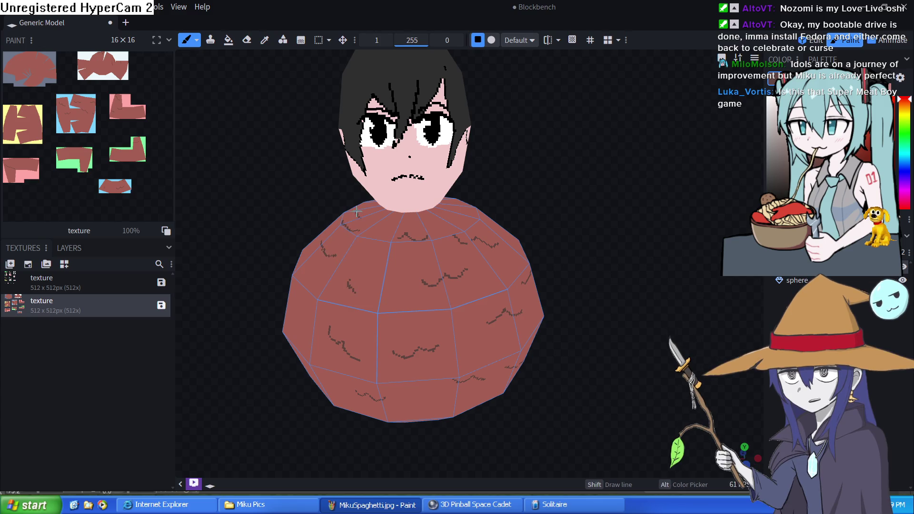
Step: Orbit and zoom the view, framing the whole model, to reach the sphere's other sides
drag(288, 321, 469, 296)
scroll(430, 272, up, 3)
drag(430, 272, 399, 194)
scroll(280, 170, up, 5)
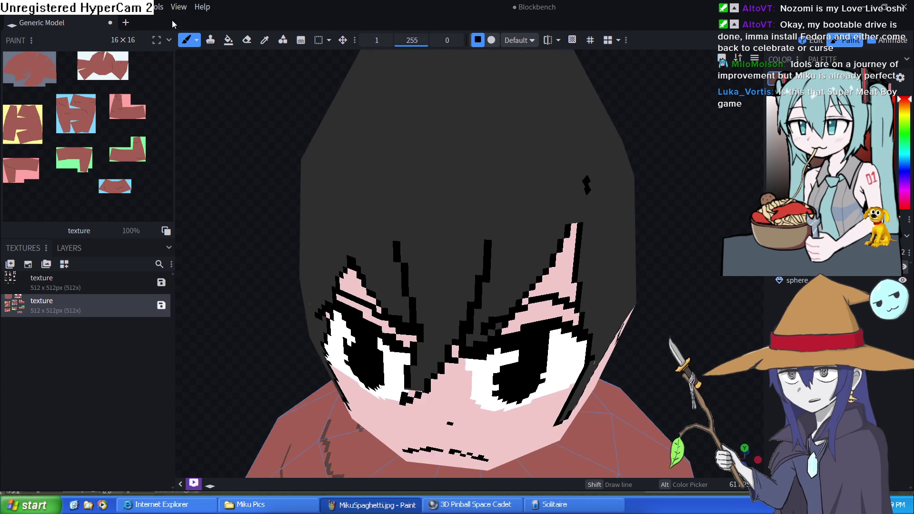
click(125, 7)
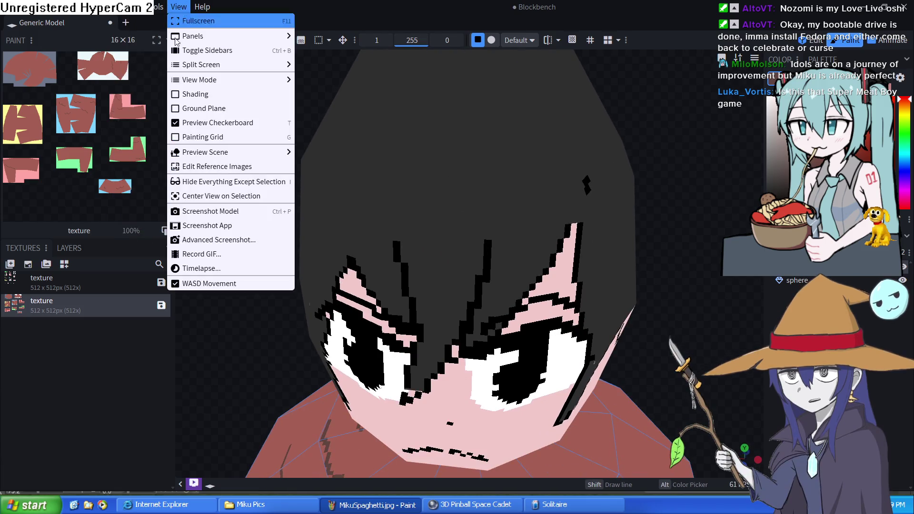
click(200, 283)
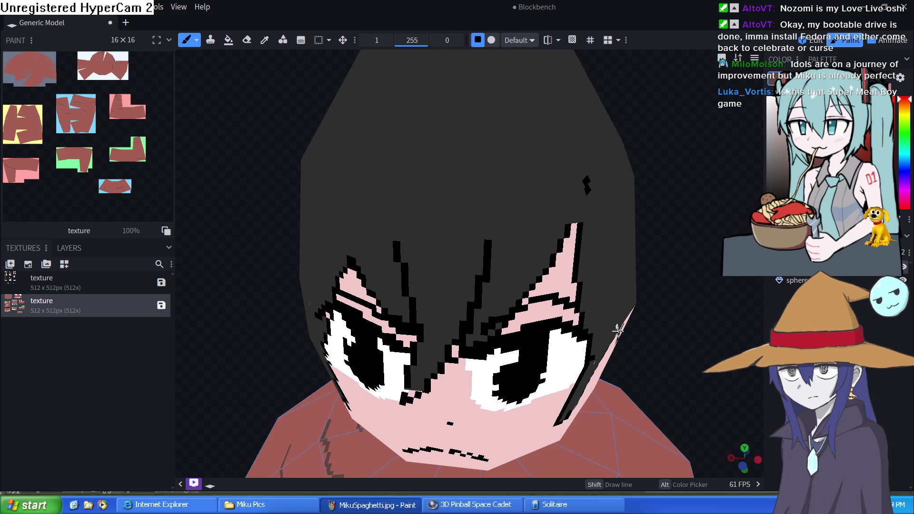
key(KP_1)
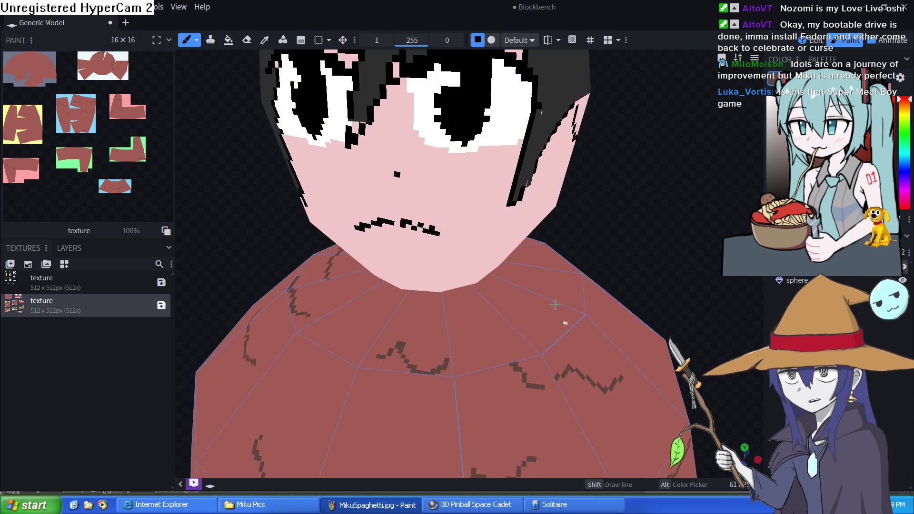
scroll(555, 314, down, 5)
mouse_move(555, 345)
mouse_down()
mouse_move(588, 327)
mouse_move(579, 327)
mouse_move(590, 312)
mouse_move(513, 280)
mouse_up()
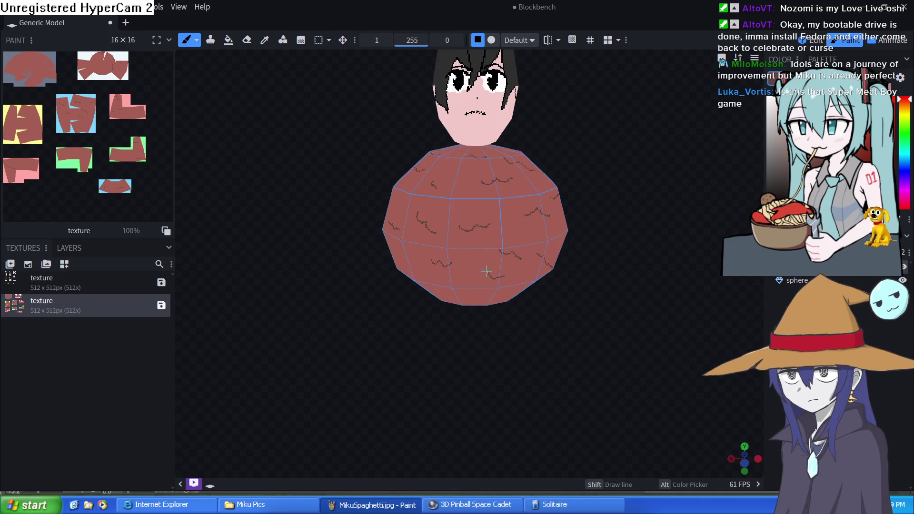
mouse_move(583, 244)
mouse_down()
mouse_move(616, 229)
mouse_move(468, 276)
mouse_move(573, 241)
mouse_move(634, 276)
mouse_move(408, 286)
mouse_move(429, 284)
mouse_move(327, 304)
mouse_move(465, 302)
mouse_move(486, 316)
mouse_move(449, 307)
mouse_move(430, 326)
mouse_move(359, 259)
mouse_move(375, 241)
mouse_move(590, 238)
mouse_move(564, 241)
mouse_move(550, 242)
mouse_move(628, 220)
mouse_move(610, 220)
mouse_up()
Step: Inspect the character from the back, side, front and above, then return to Edit mode
scroll(390, 243, up, 5)
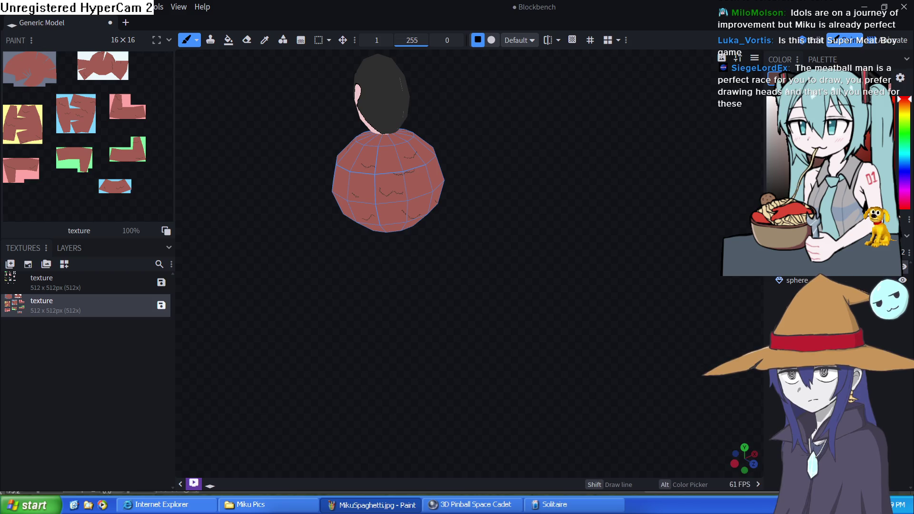
mouse_move(587, 222)
mouse_down()
mouse_move(559, 206)
mouse_move(445, 213)
mouse_move(531, 206)
mouse_move(558, 230)
mouse_move(620, 216)
mouse_move(556, 212)
mouse_move(551, 220)
mouse_move(410, 197)
mouse_up()
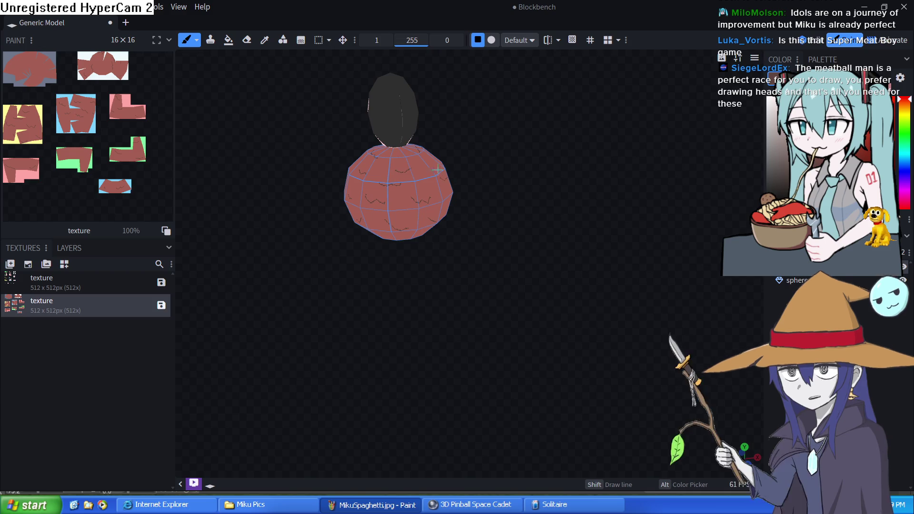
mouse_move(441, 157)
mouse_down()
mouse_move(507, 182)
mouse_move(500, 194)
mouse_move(634, 173)
mouse_up()
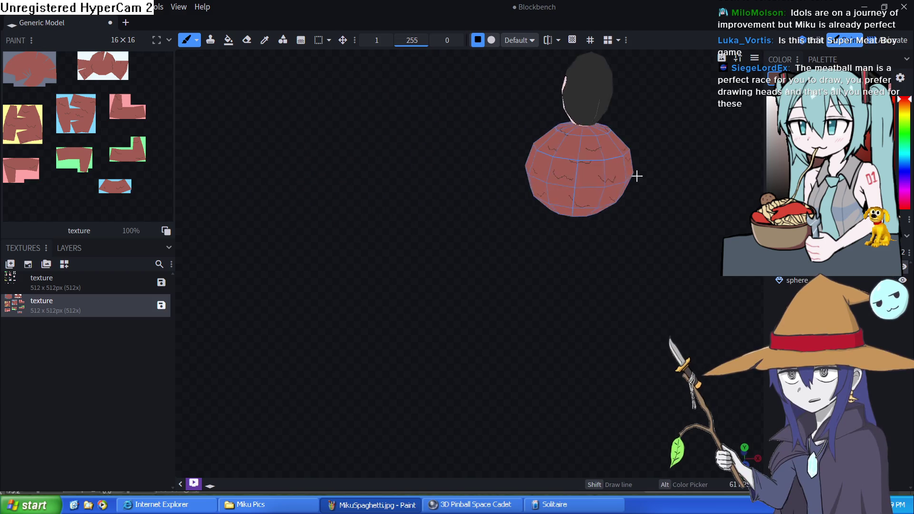
mouse_move(639, 220)
mouse_down()
mouse_move(540, 238)
mouse_move(464, 230)
mouse_move(408, 194)
mouse_up()
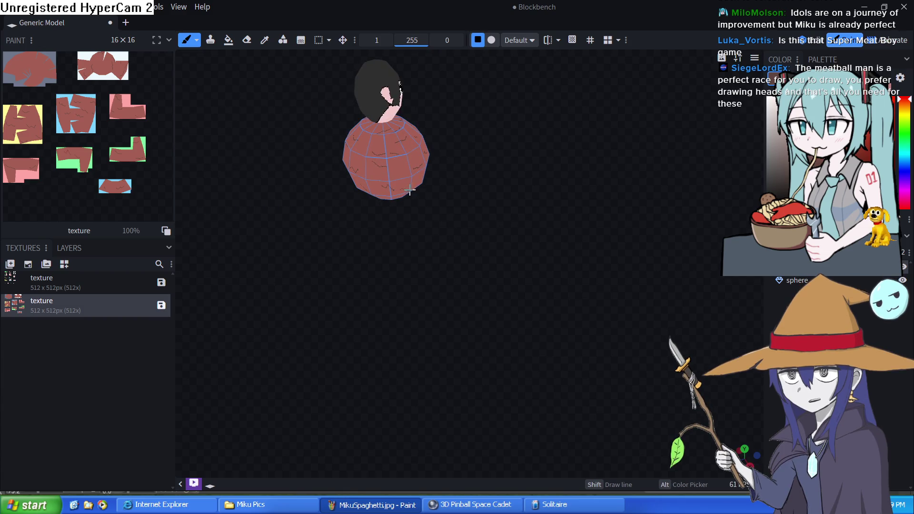
mouse_move(430, 176)
mouse_down()
mouse_move(437, 186)
mouse_move(479, 178)
mouse_move(507, 241)
mouse_move(419, 194)
mouse_move(364, 143)
mouse_move(396, 211)
mouse_move(571, 175)
mouse_move(541, 161)
mouse_move(402, 284)
mouse_move(460, 308)
mouse_move(606, 263)
mouse_move(602, 276)
mouse_move(590, 232)
mouse_move(560, 234)
mouse_move(524, 266)
mouse_move(529, 273)
mouse_move(534, 264)
mouse_up()
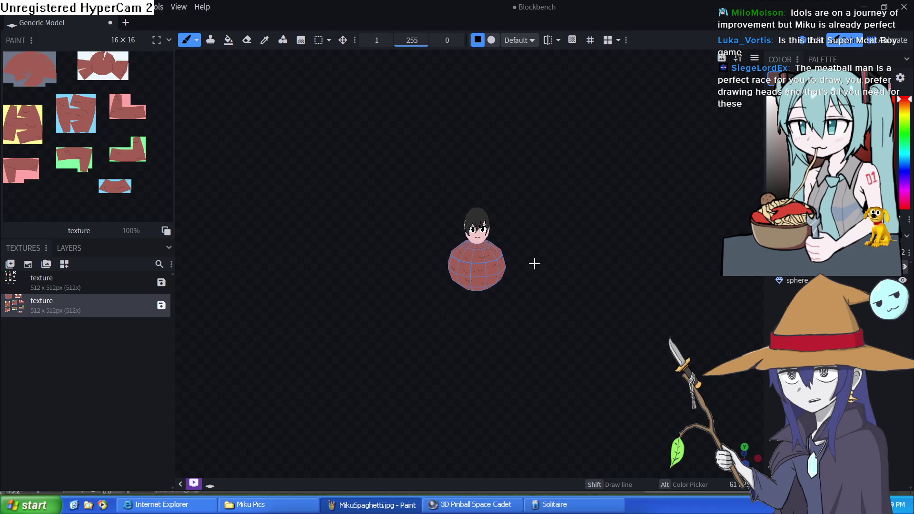
scroll(530, 266, up, 6)
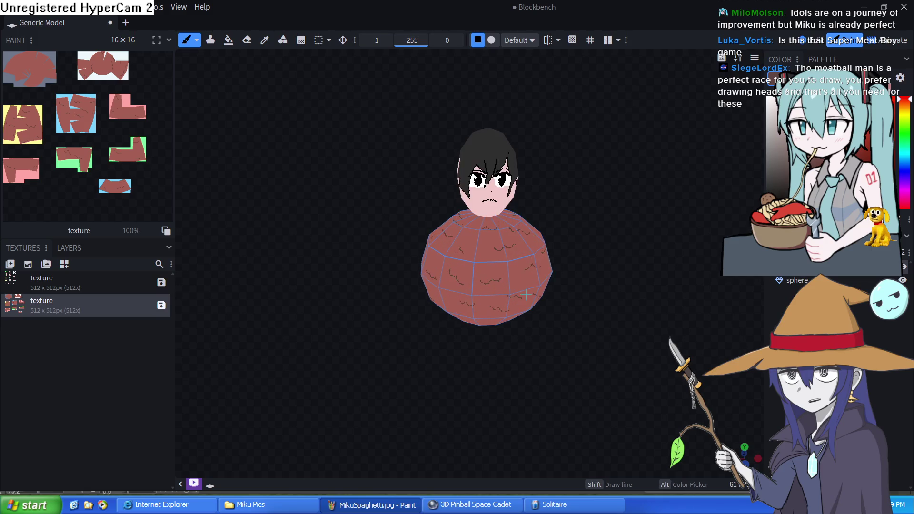
drag(670, 225, 658, 227)
click(815, 40)
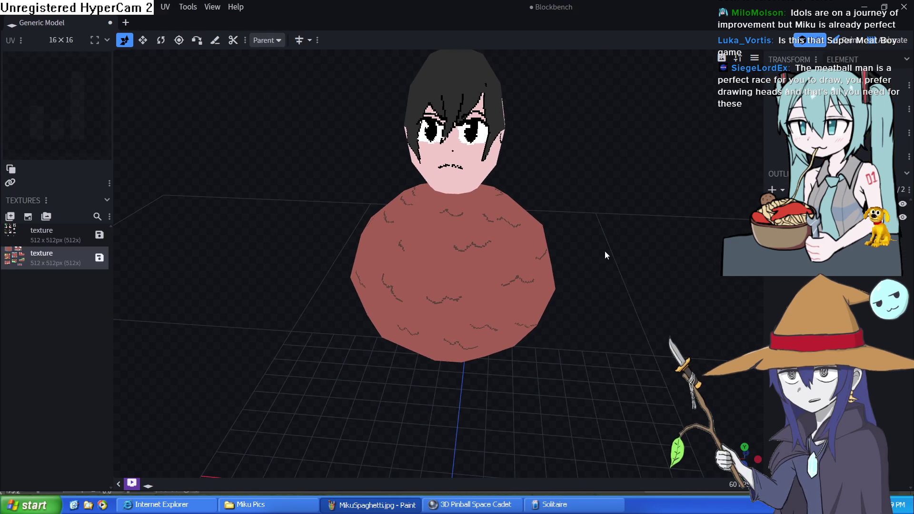
Step: Turn on Smooth for the meatball body mesh
drag(622, 236, 585, 256)
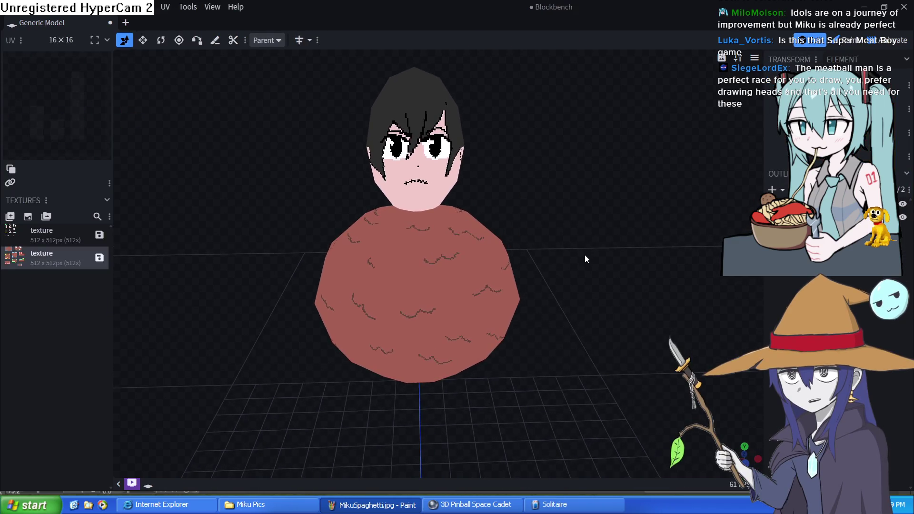
click(857, 204)
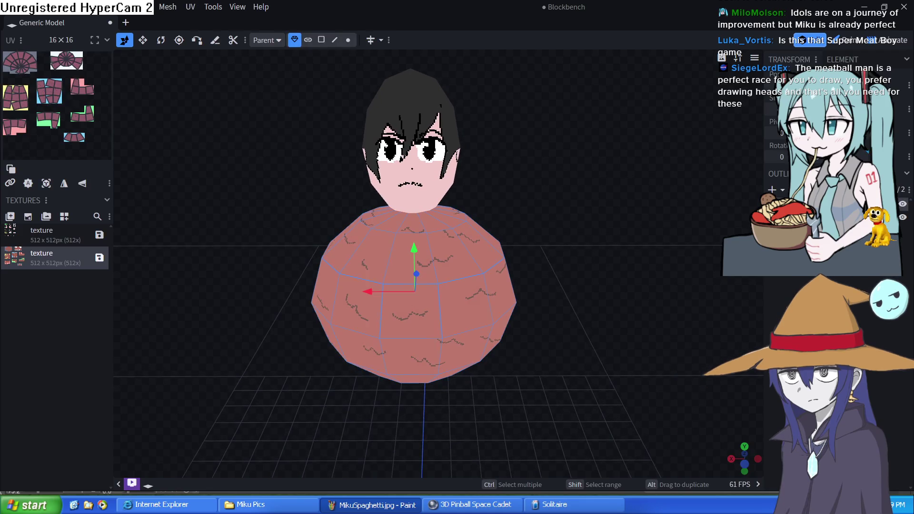
click(891, 78)
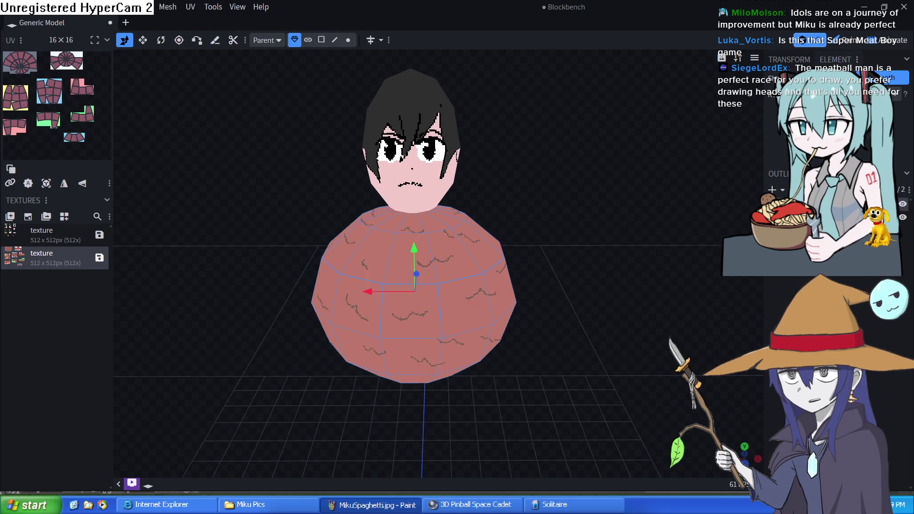
click(857, 217)
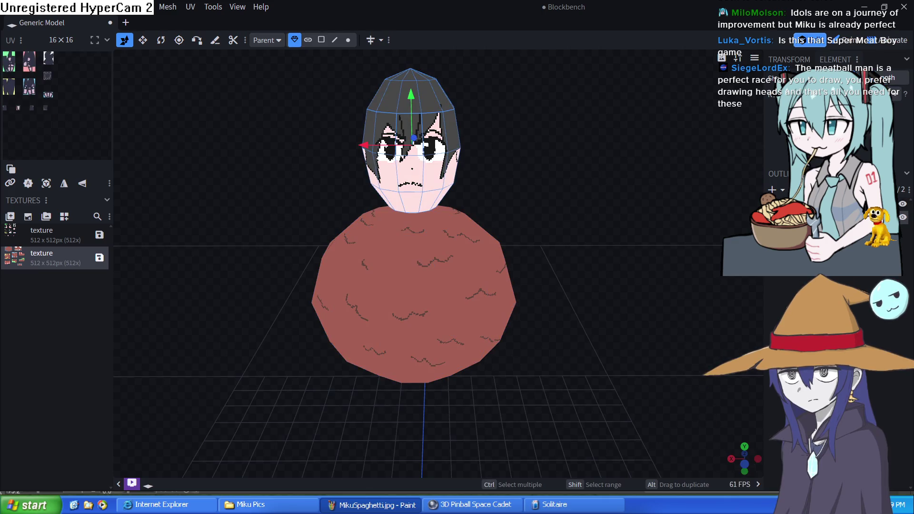
Step: Enable Shading in the preview display options so the model renders lit
click(739, 58)
click(739, 59)
click(739, 59)
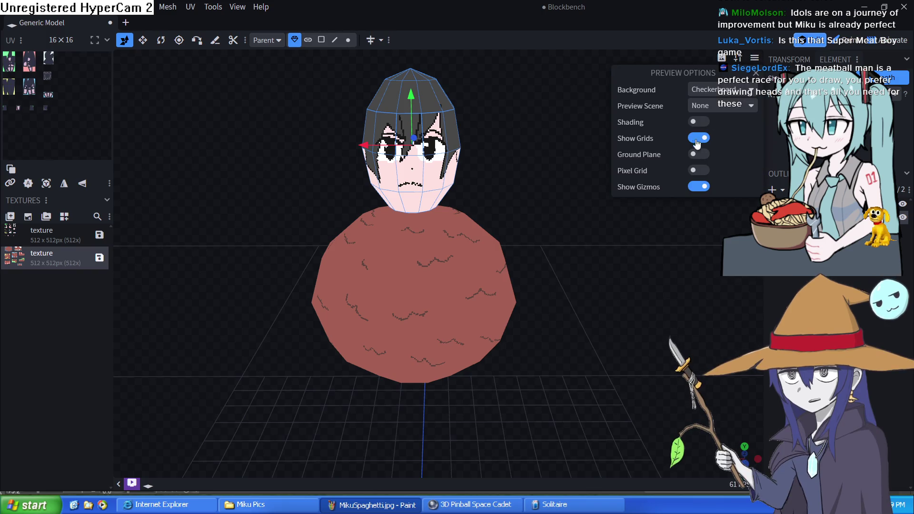
click(699, 122)
click(507, 282)
mouse_move(575, 248)
mouse_down()
mouse_move(580, 241)
mouse_move(565, 260)
mouse_move(716, 258)
mouse_move(717, 248)
mouse_move(557, 256)
mouse_move(567, 254)
mouse_up()
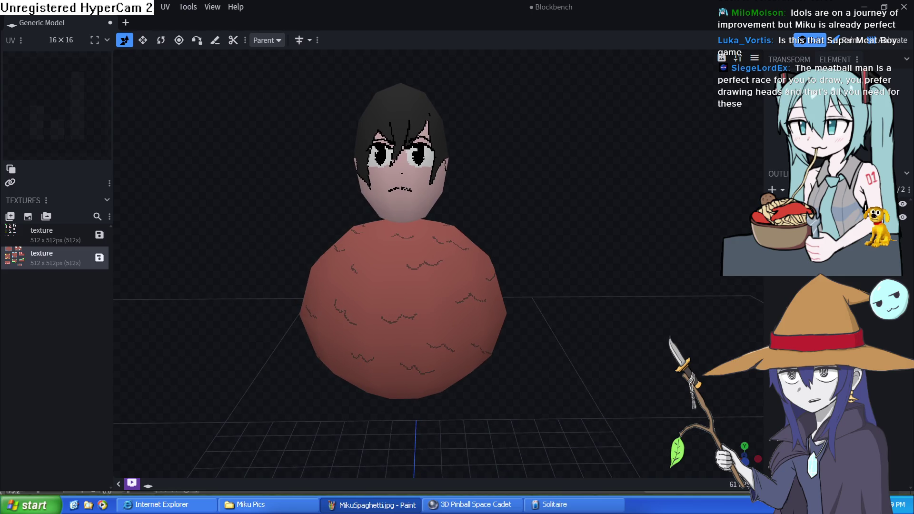
click(496, 285)
Step: Select the first texture and the head mesh, frame the head, and switch to Paint mode
drag(573, 221, 630, 213)
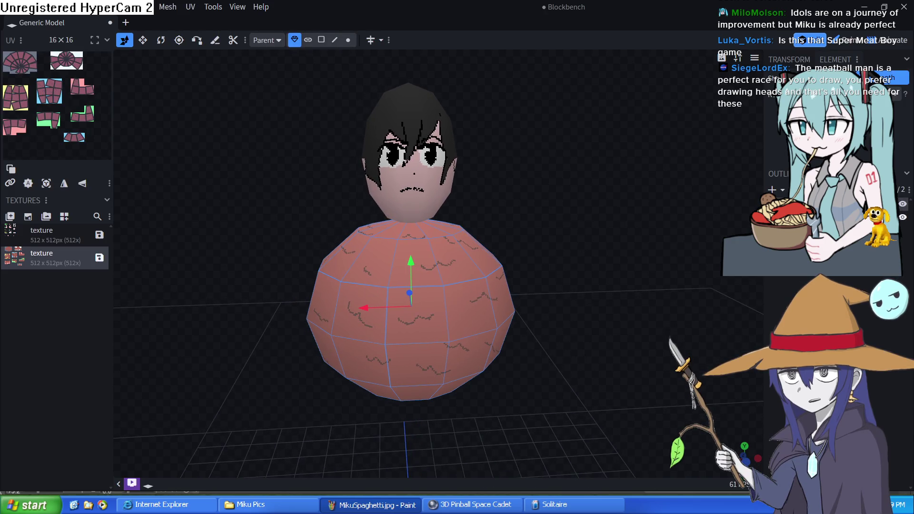
click(54, 243)
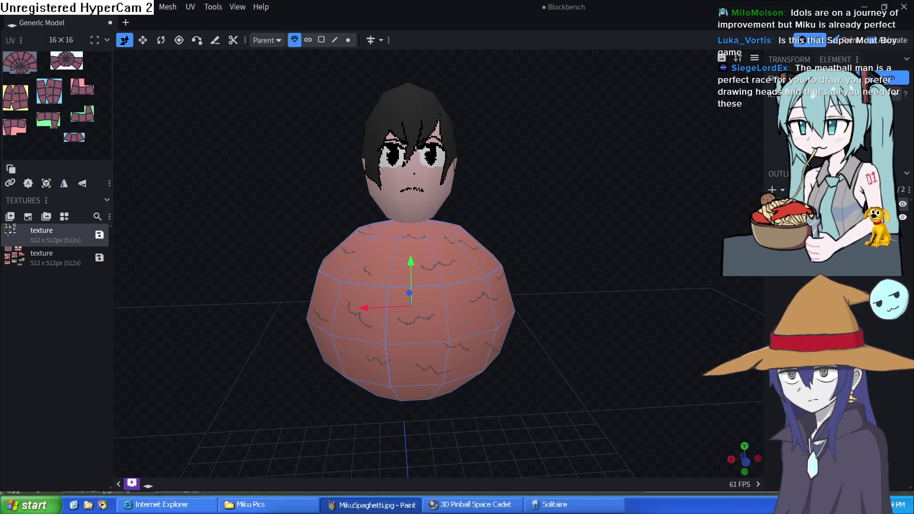
click(438, 143)
scroll(255, 134, up, 2)
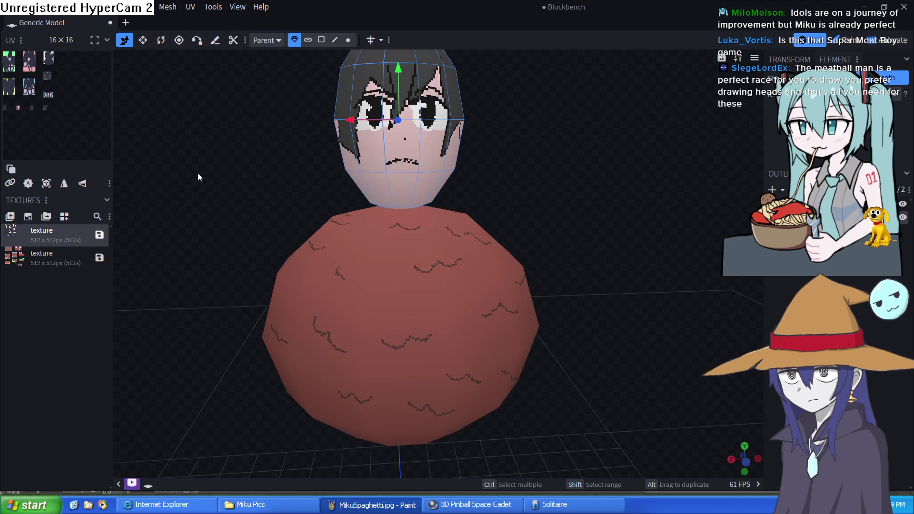
scroll(199, 177, up, 2)
scroll(604, 146, down, 1)
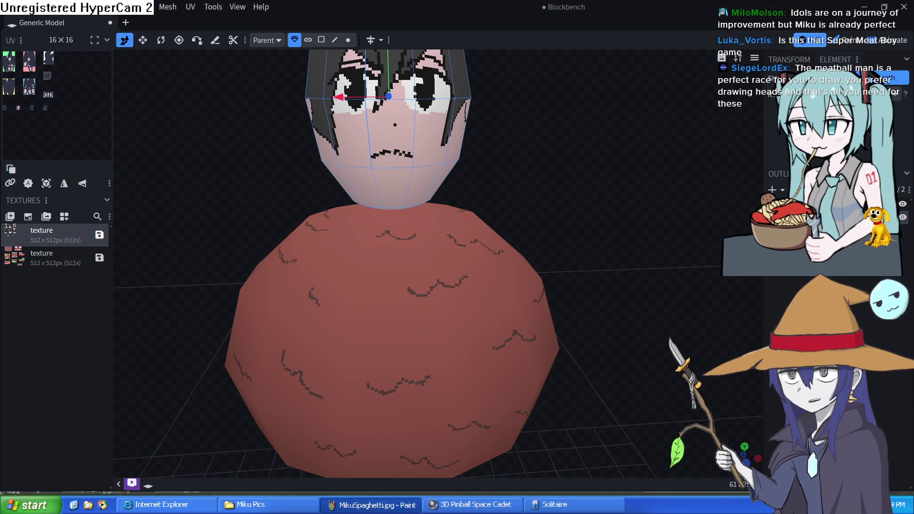
mouse_move(642, 158)
mouse_down()
mouse_move(630, 164)
mouse_move(641, 190)
mouse_up()
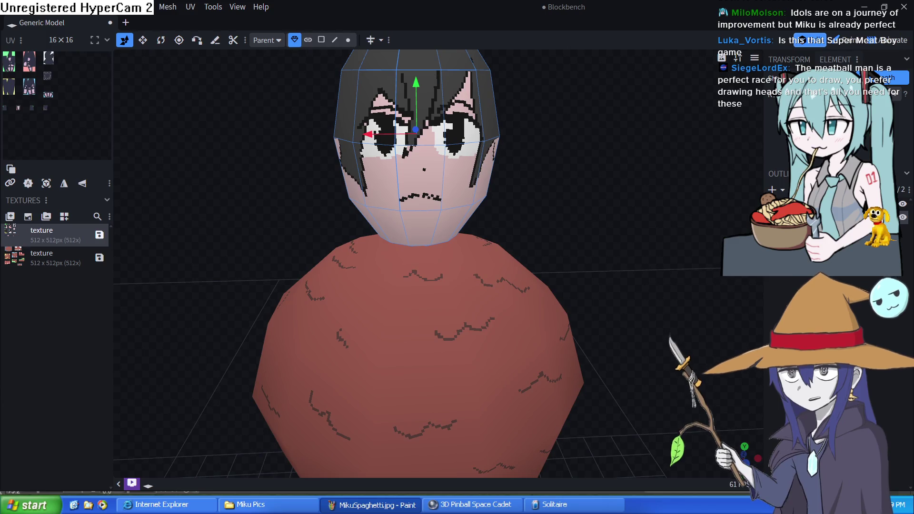
click(845, 40)
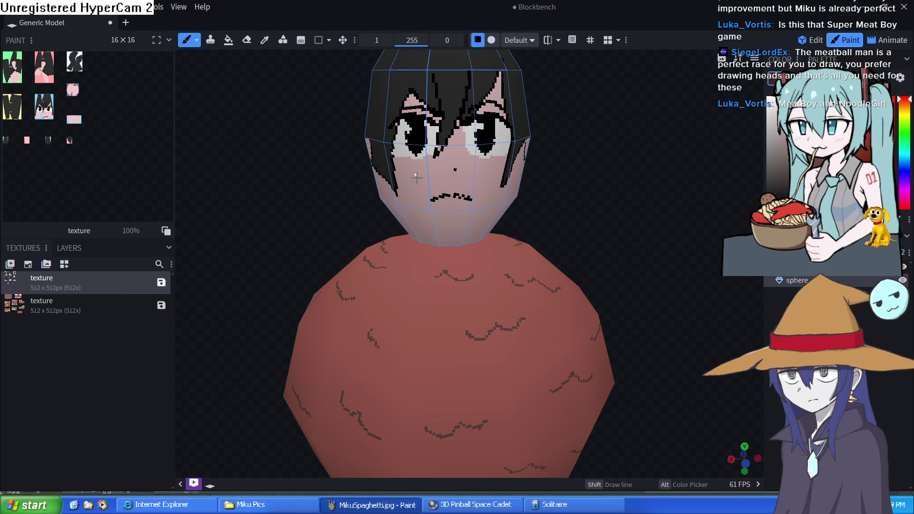
Step: Paint a dark line below the mouth and another up along the jaw
drag(435, 221, 473, 218)
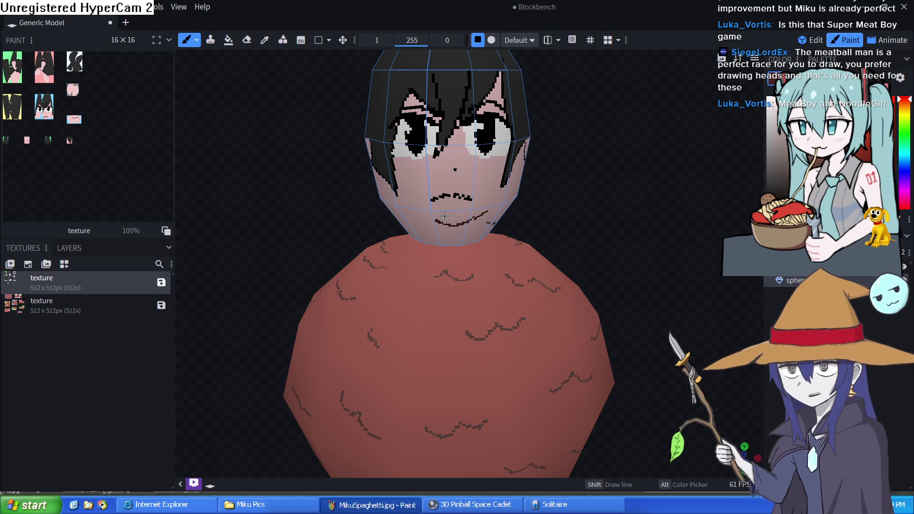
drag(439, 222, 423, 210)
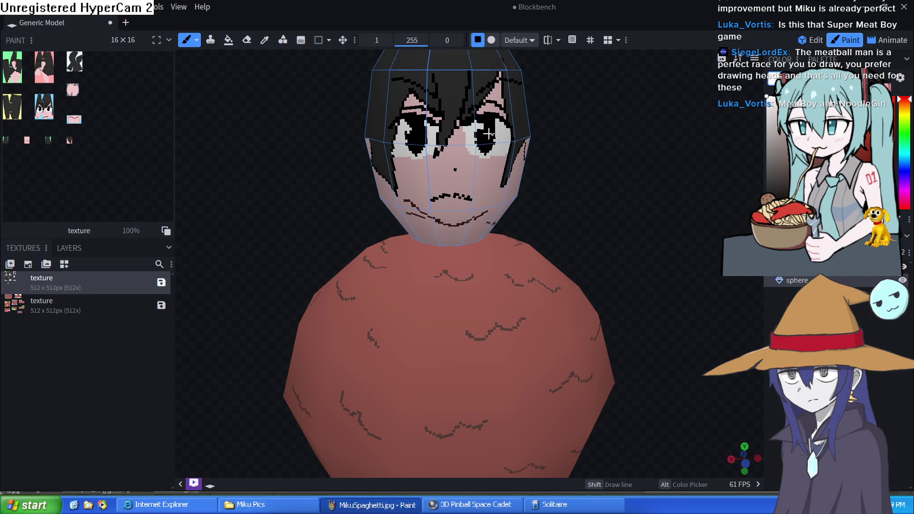
scroll(486, 138, up, 3)
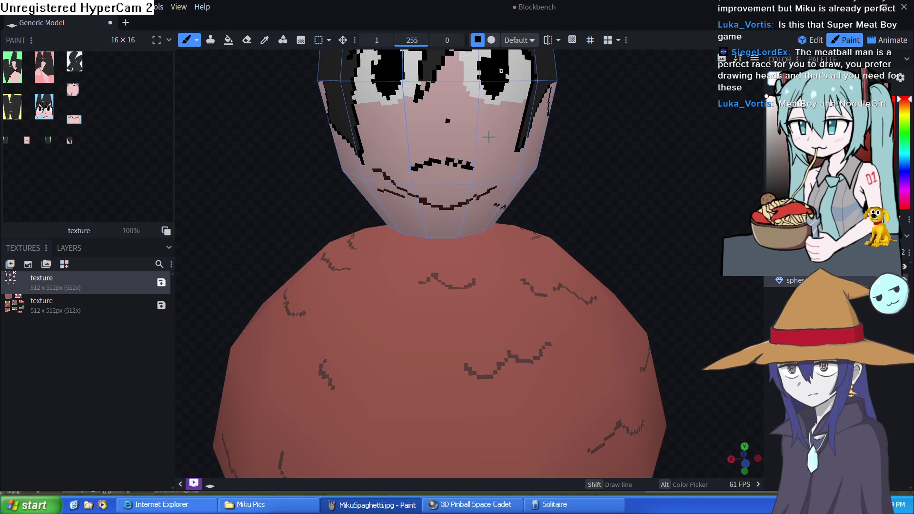
scroll(595, 156, up, 3)
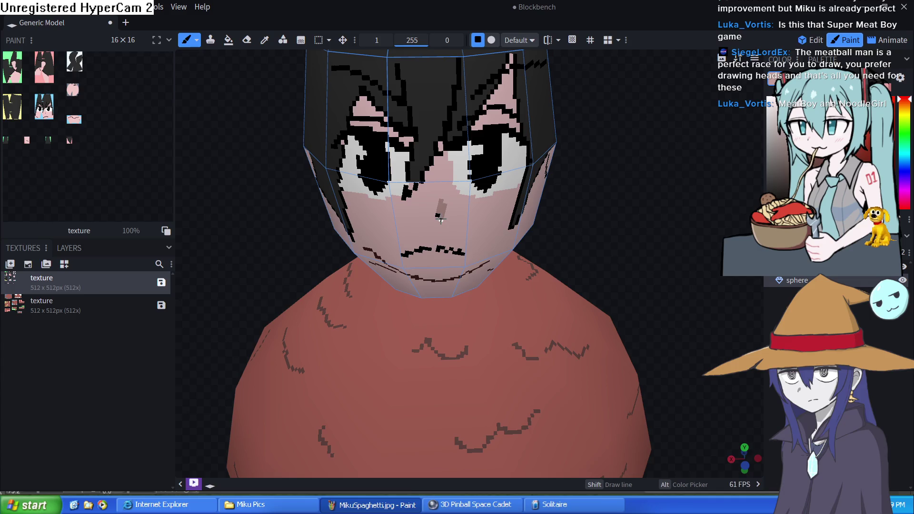
scroll(630, 235, down, 8)
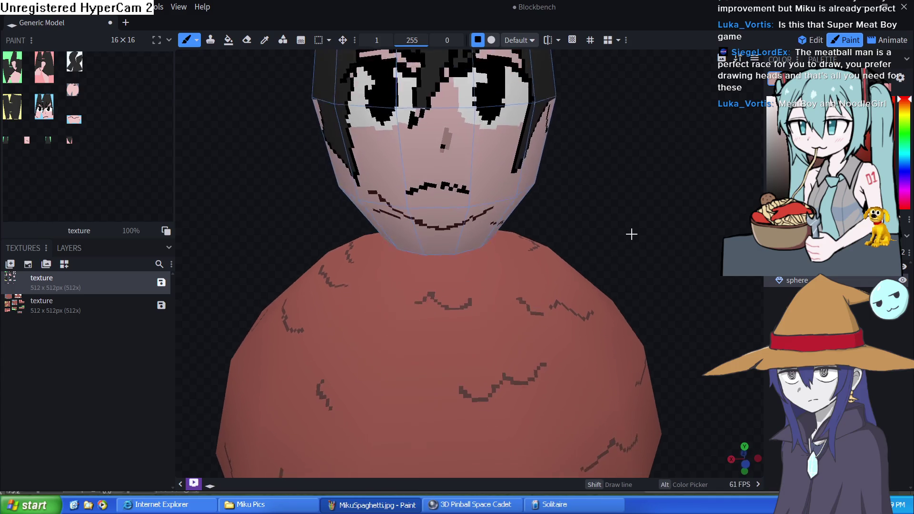
mouse_move(602, 260)
mouse_down()
mouse_move(556, 244)
mouse_move(636, 259)
mouse_move(685, 255)
mouse_move(359, 235)
mouse_move(326, 256)
mouse_move(525, 279)
mouse_move(602, 265)
mouse_move(629, 249)
mouse_move(602, 126)
mouse_move(593, 253)
mouse_up()
scroll(599, 226, down, 4)
mouse_move(620, 250)
mouse_down()
mouse_move(545, 286)
mouse_move(580, 285)
mouse_move(516, 285)
mouse_up()
Step: Choose a lighter grey paint colour
click(774, 133)
drag(528, 156, 534, 169)
scroll(535, 169, up, 5)
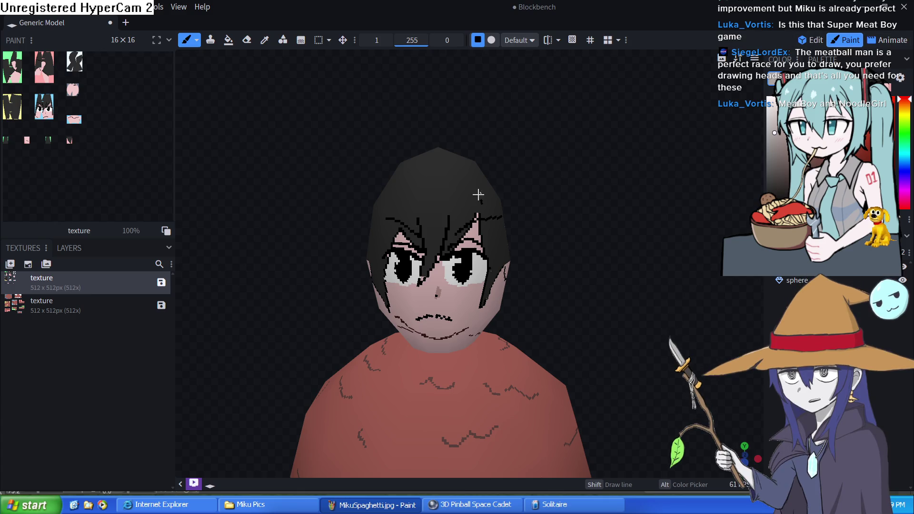
Step: Brush grey highlight strokes across the top of the head's black hair
click(400, 190)
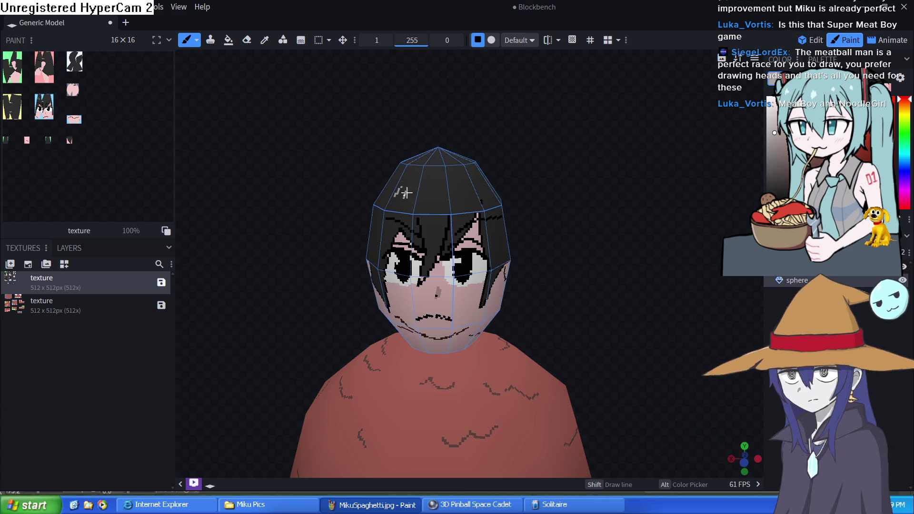
drag(409, 192, 473, 193)
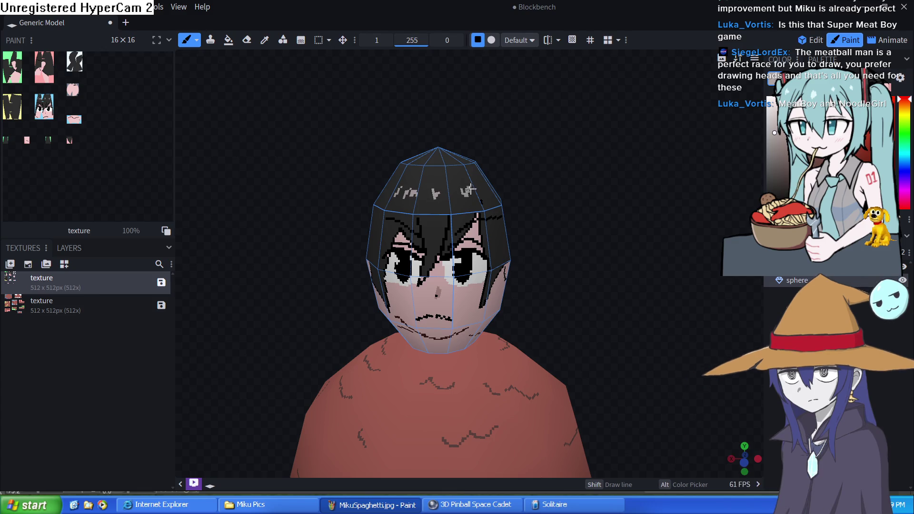
drag(380, 192, 387, 191)
drag(570, 320, 577, 310)
scroll(510, 204, up, 2)
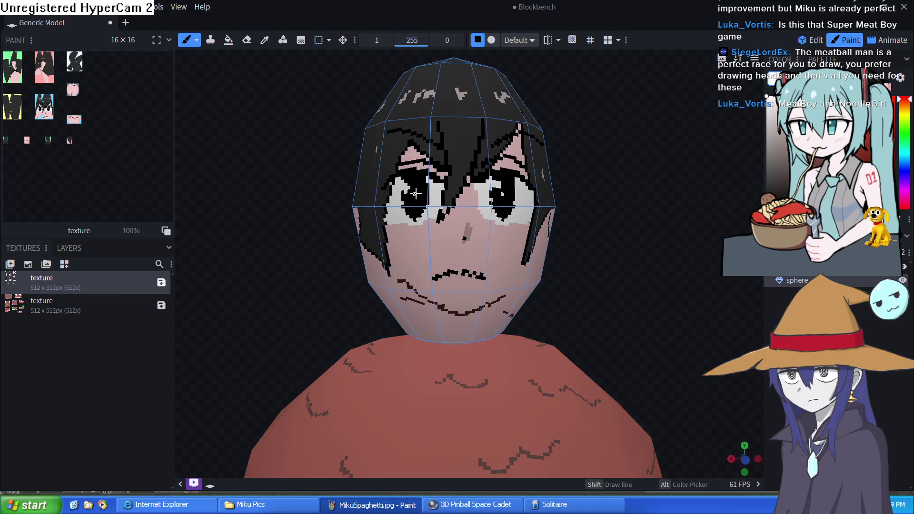
click(838, 305)
scroll(649, 265, down, 10)
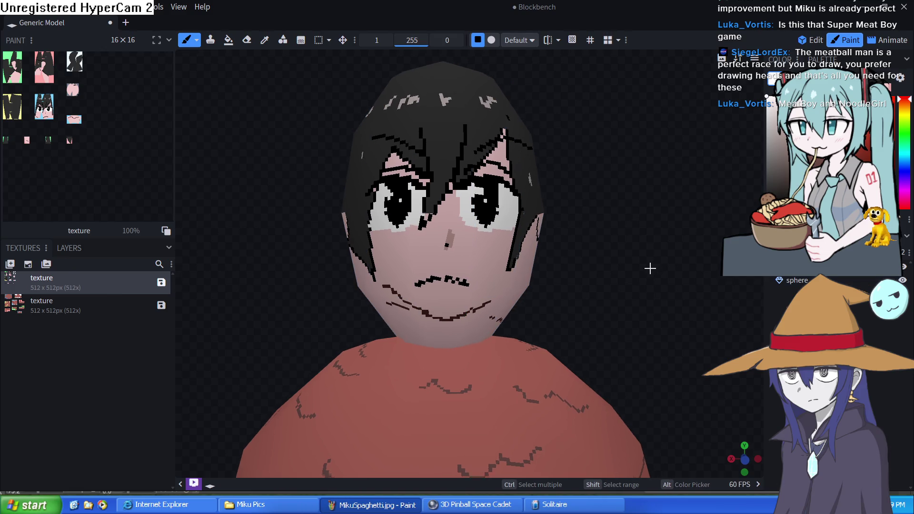
mouse_move(613, 268)
mouse_down()
mouse_move(643, 252)
mouse_move(738, 238)
mouse_move(616, 263)
mouse_move(600, 298)
mouse_move(594, 257)
mouse_move(596, 300)
mouse_up()
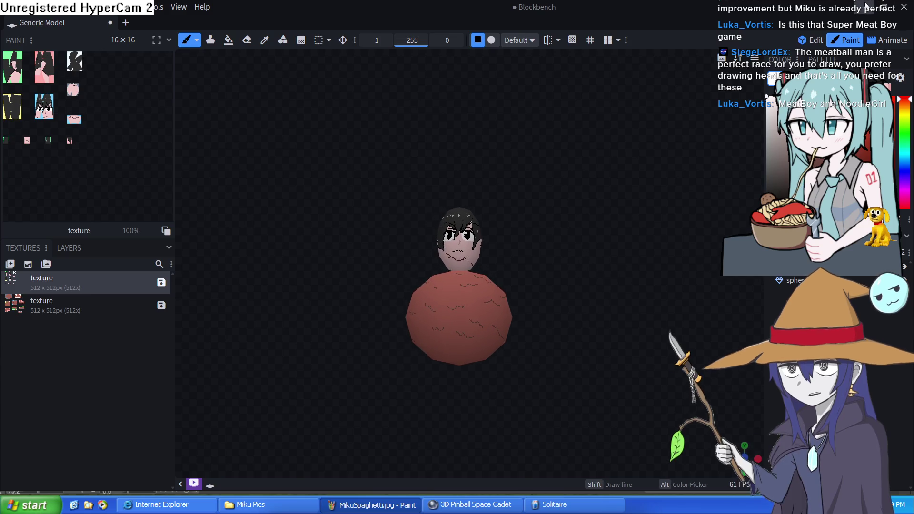
Step: Minimise the Blockbench window
click(868, 6)
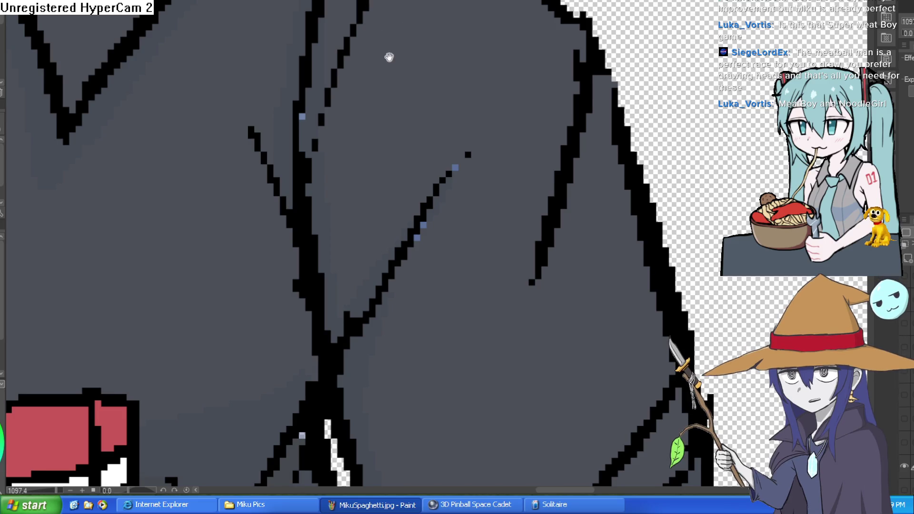
Step: Pan and zoom the canvas to show the whole girl from shirt up to cap
drag(388, 55, 510, 1)
scroll(564, 1, down, 10)
scroll(448, 65, up, 2)
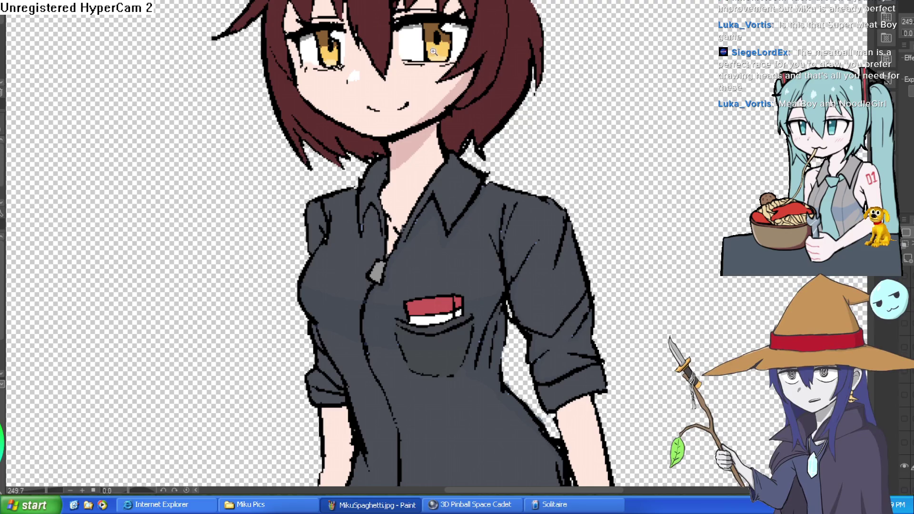
scroll(448, 65, up, 2)
drag(448, 66, 464, 142)
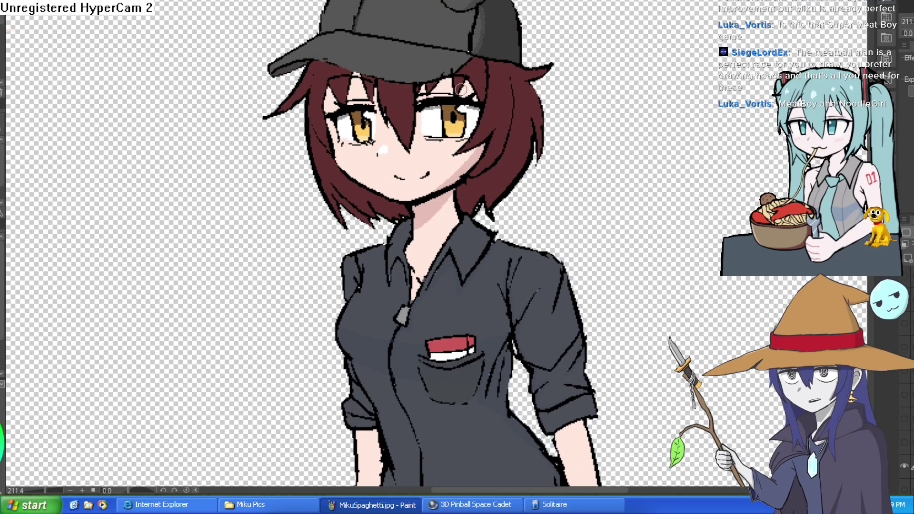
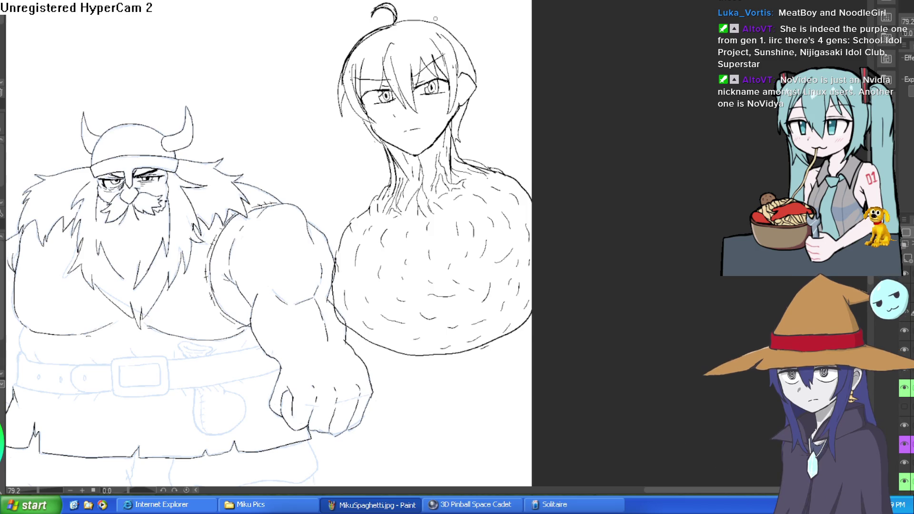
Step: Zoom and pan to bring the fur figure's face and the viking drawing into view
scroll(493, 102, up, 4)
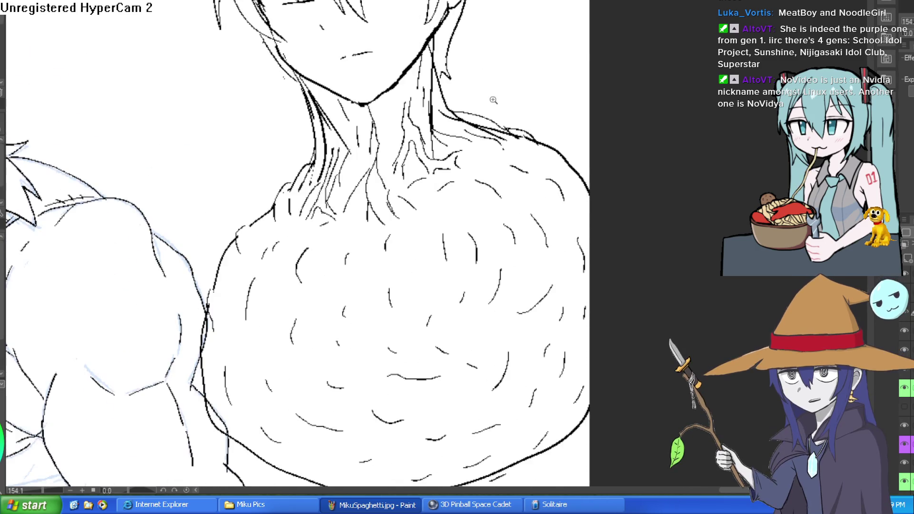
scroll(493, 101, down, 4)
scroll(476, 135, up, 6)
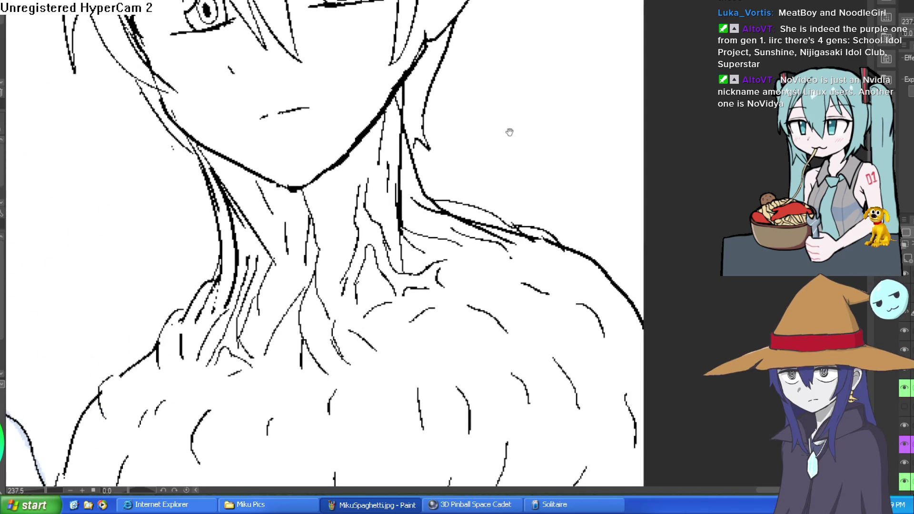
scroll(510, 133, down, 3)
mouse_move(556, 155)
mouse_down()
mouse_move(542, 280)
mouse_move(531, 224)
mouse_up()
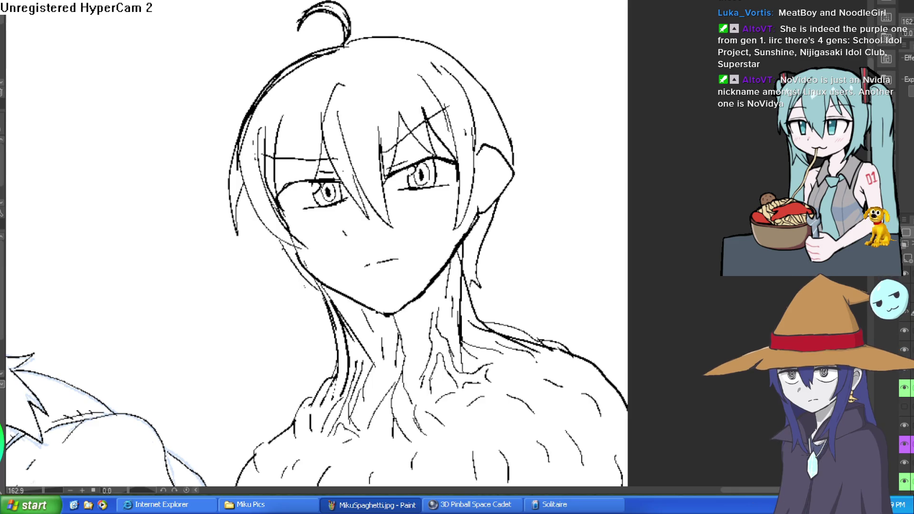
drag(521, 30, 739, 0)
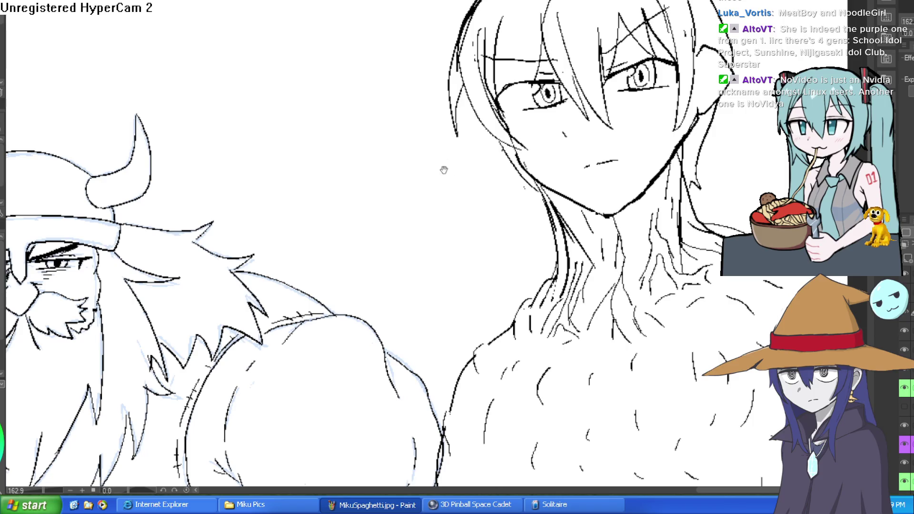
Step: Compare the viking ink on and off, hide the fur-chested figure's layer, and draw a test squiggle
scroll(445, 170, down, 5)
click(905, 312)
click(904, 312)
click(905, 276)
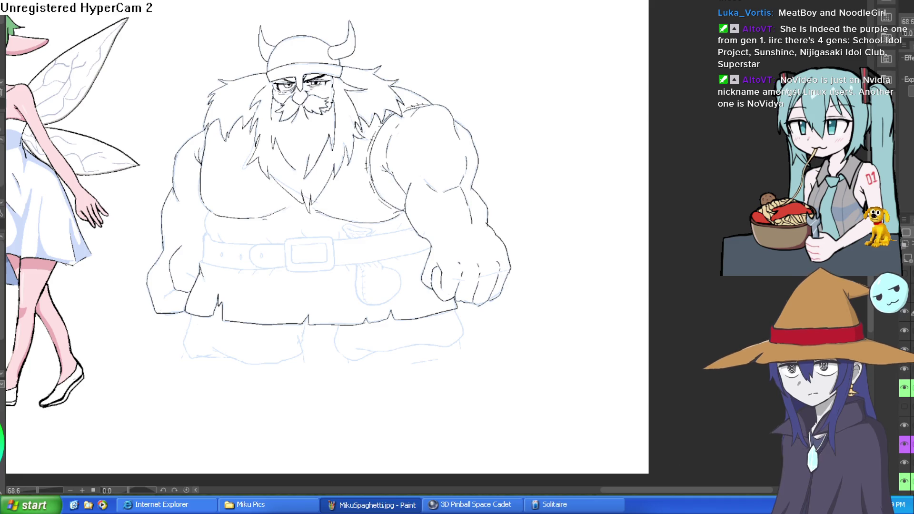
drag(536, 135, 605, 86)
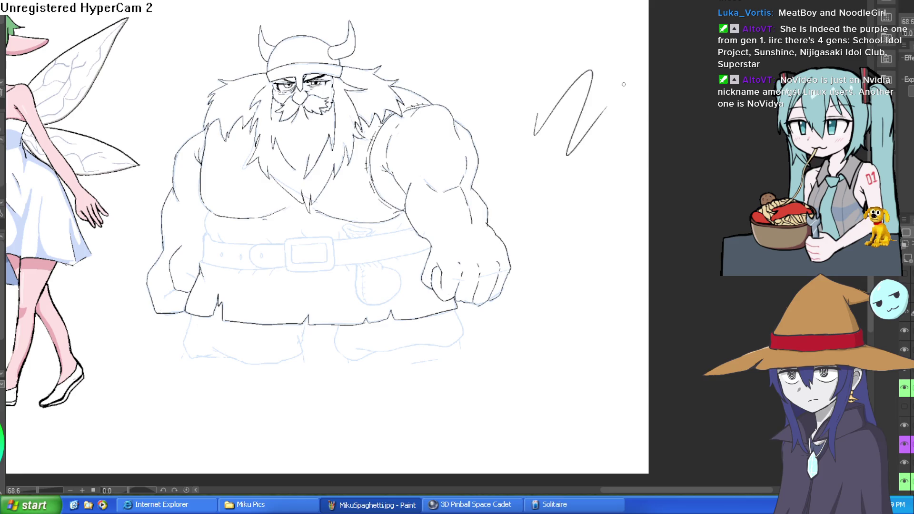
key(ctrl+z)
scroll(509, 190, up, 3)
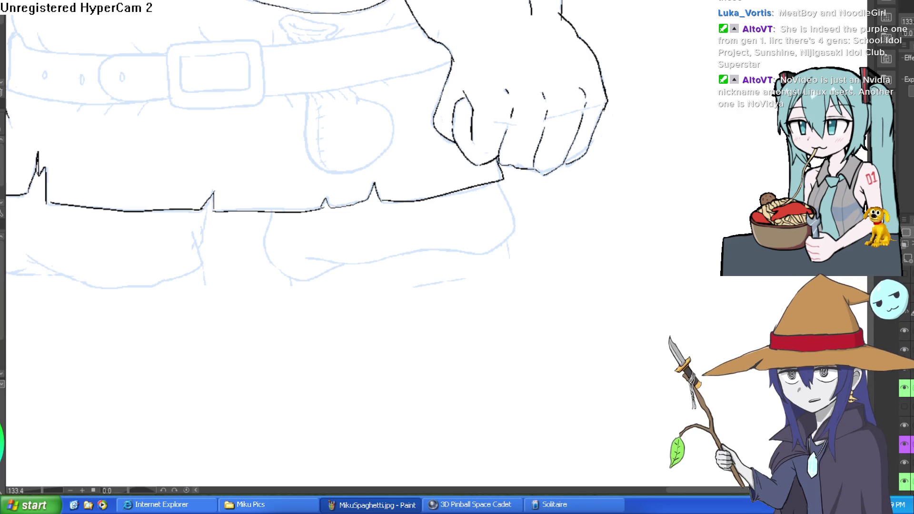
Step: Ink the top edge of the viking's belt after undoing a stray stroke across his fist
mouse_move(418, 69)
mouse_down()
mouse_move(527, 75)
mouse_move(545, 61)
mouse_up()
key(ctrl+z)
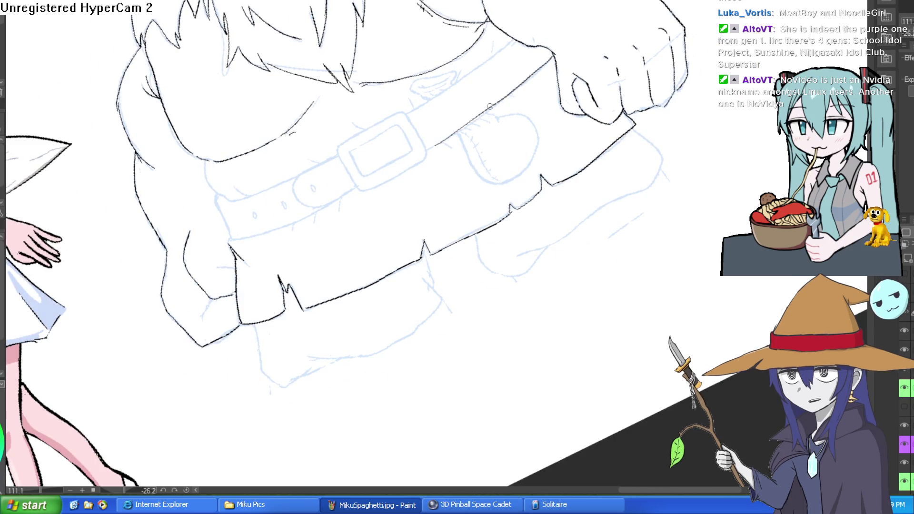
drag(554, 54, 430, 150)
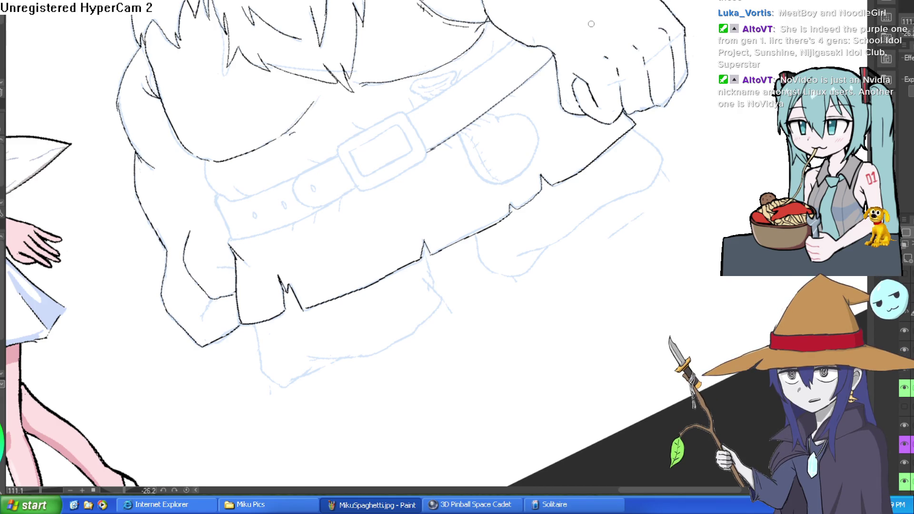
Step: With the canvas rotated diagonally, ink the strap's right edge and the buckle's outline
mouse_move(590, 25)
mouse_down()
mouse_move(550, 298)
mouse_move(449, 107)
mouse_up()
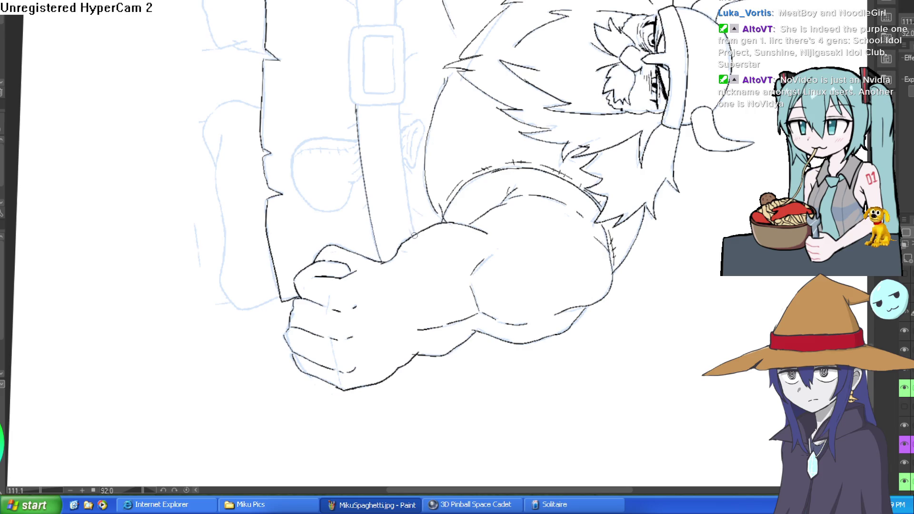
drag(399, 106, 413, 230)
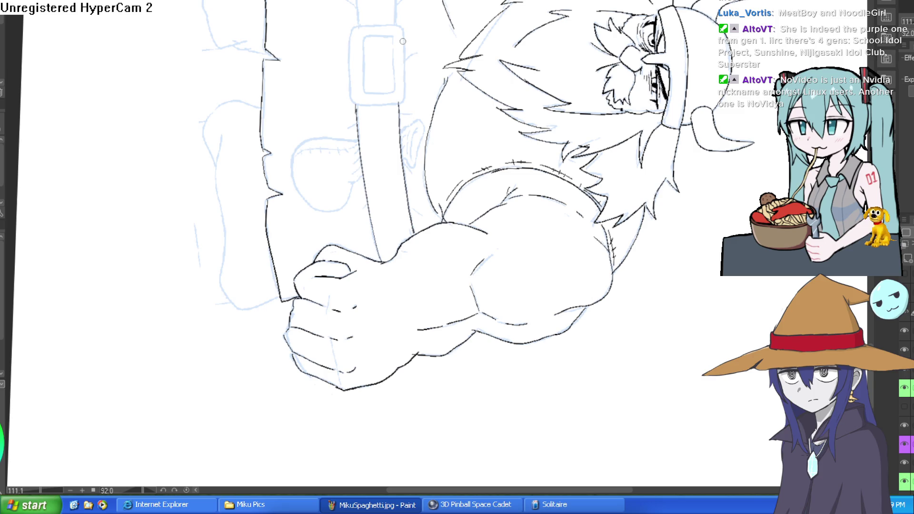
mouse_move(403, 28)
mouse_down()
mouse_move(405, 102)
mouse_move(356, 105)
mouse_move(348, 64)
mouse_up()
drag(350, 30, 403, 24)
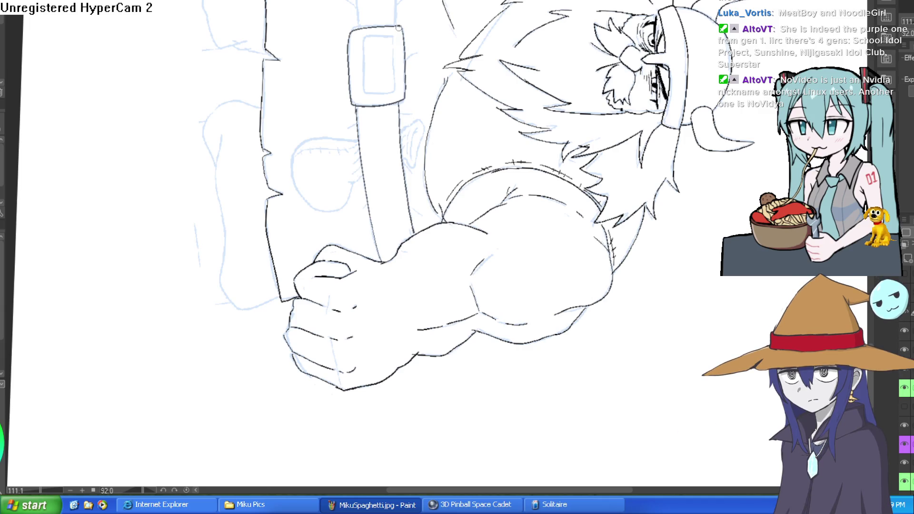
mouse_move(436, 62)
mouse_down()
mouse_move(395, 48)
mouse_move(426, 117)
mouse_move(312, 136)
mouse_move(374, 199)
mouse_move(415, 195)
mouse_up()
Step: Ink the buckle's inner rectangle plus the belt's top edge and bottom edge up to the loop
scroll(426, 116, up, 5)
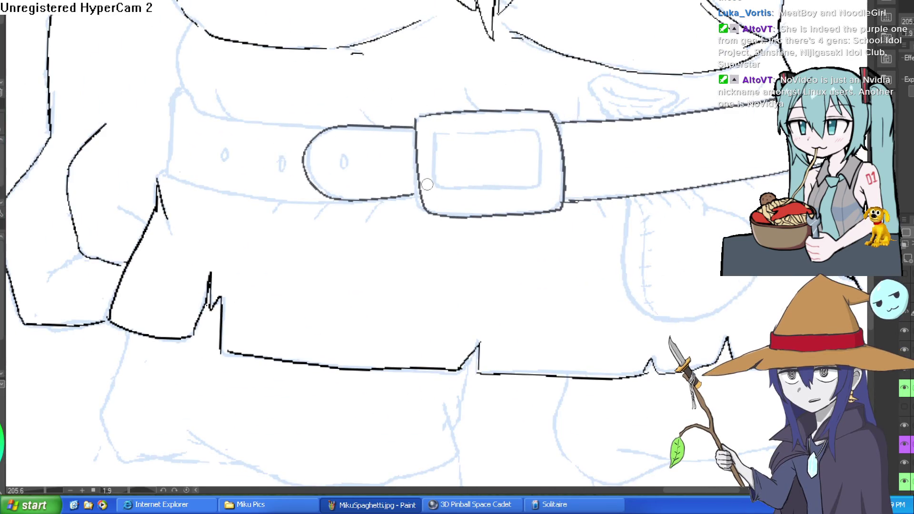
mouse_move(436, 133)
mouse_down()
mouse_move(439, 188)
mouse_move(531, 183)
mouse_move(537, 143)
mouse_move(517, 130)
mouse_move(435, 132)
mouse_up()
drag(403, 185, 522, 171)
mouse_move(448, 115)
mouse_down()
mouse_move(312, 100)
mouse_move(307, 79)
mouse_move(287, 130)
mouse_move(292, 164)
mouse_move(392, 182)
mouse_up()
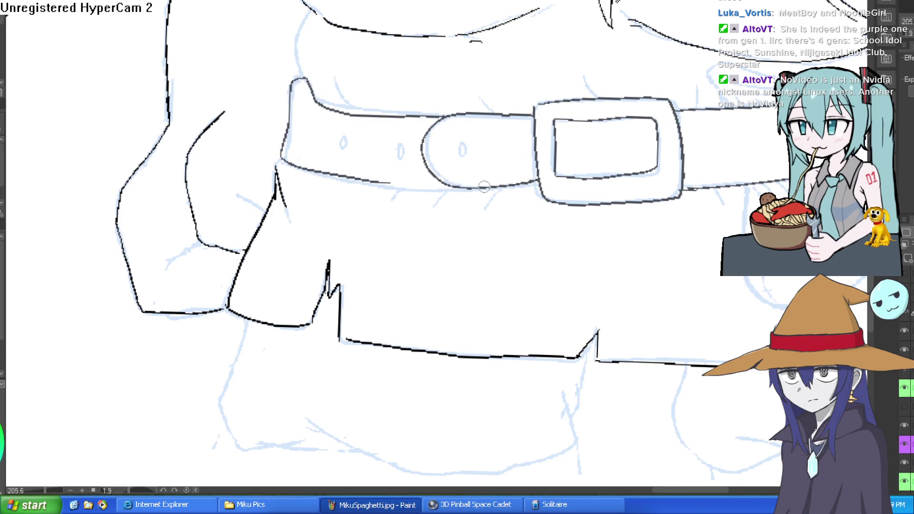
drag(478, 188, 390, 183)
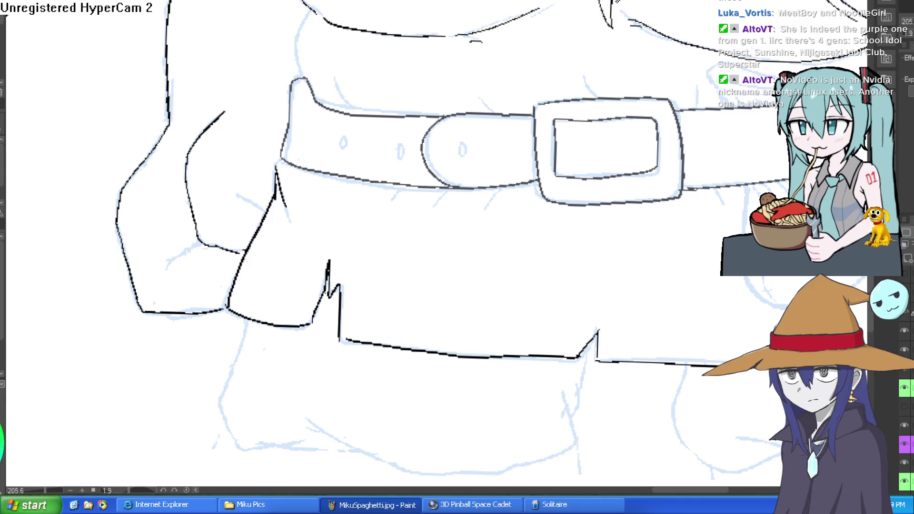
scroll(458, 239, down, 5)
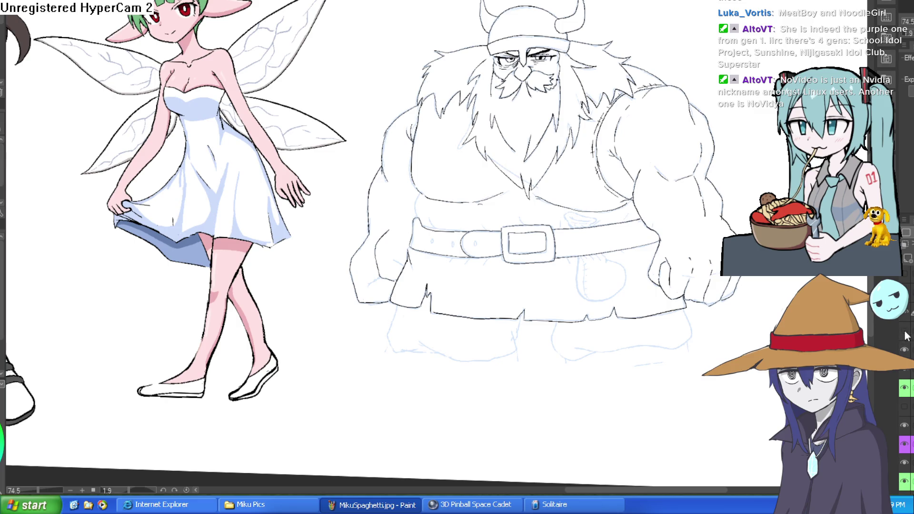
click(904, 352)
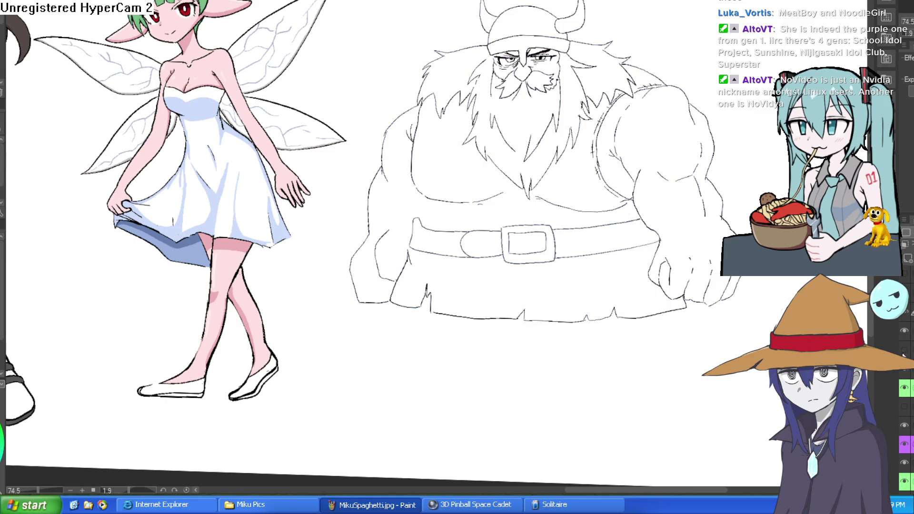
key(h)
key(h)
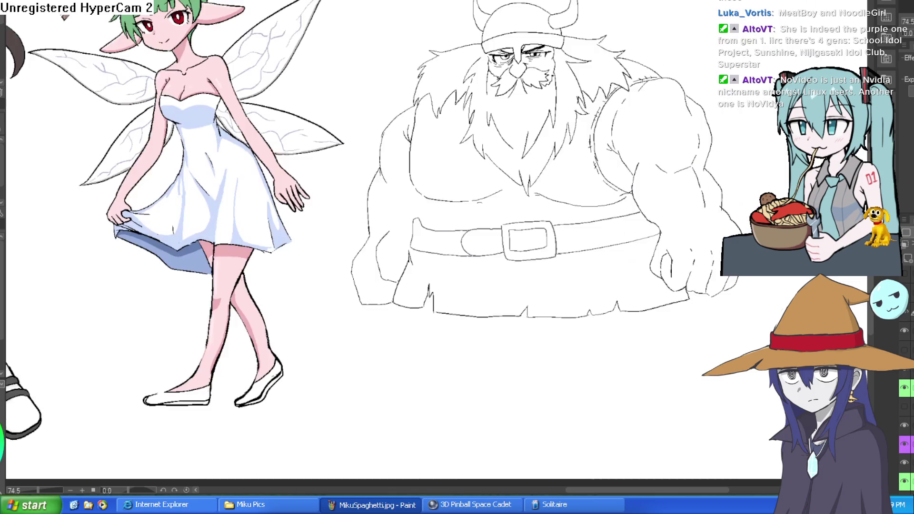
scroll(681, 143, up, 5)
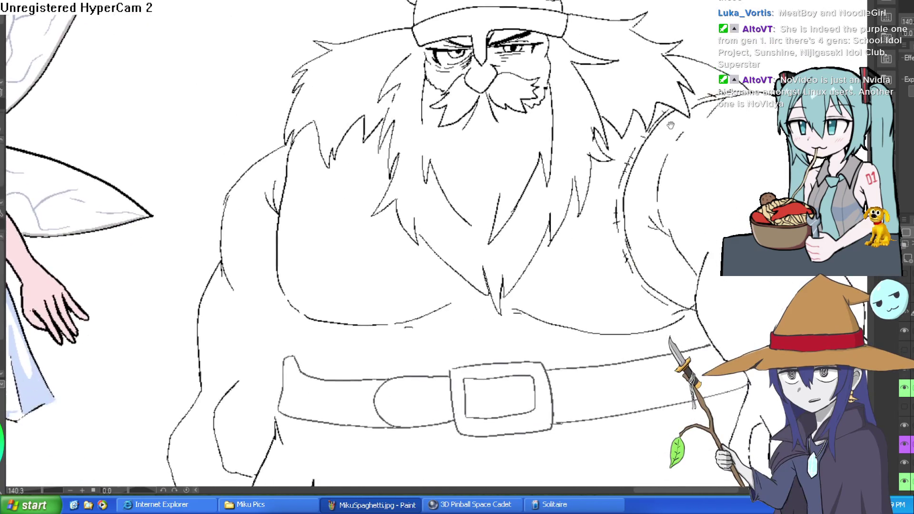
scroll(680, 159, down, 5)
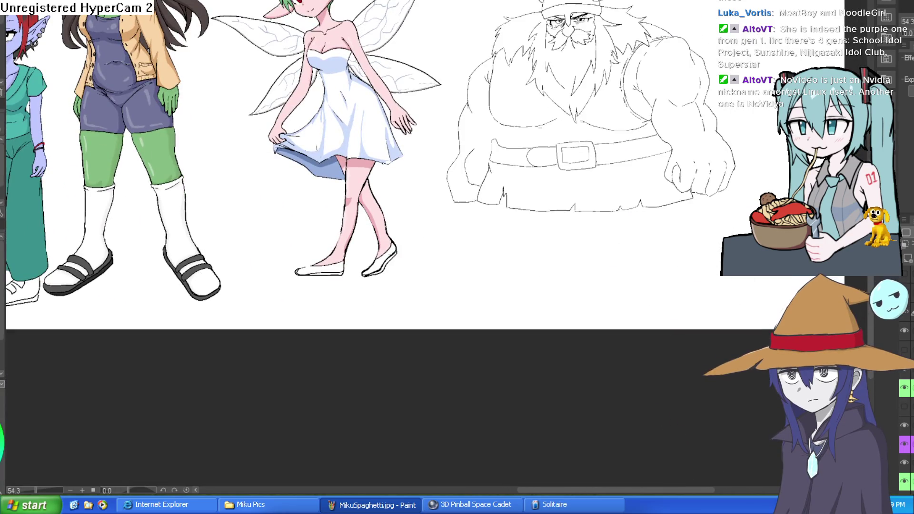
drag(698, 196, 695, 253)
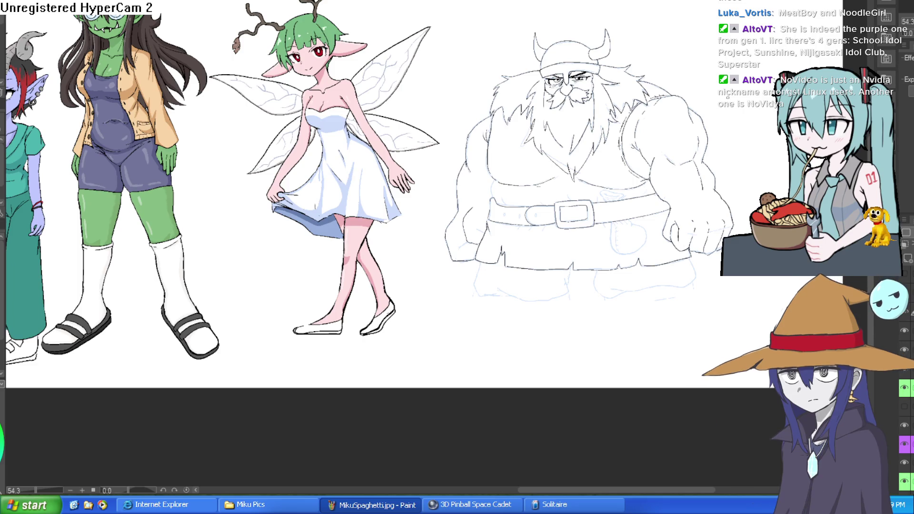
drag(718, 226, 677, 157)
scroll(667, 191, up, 4)
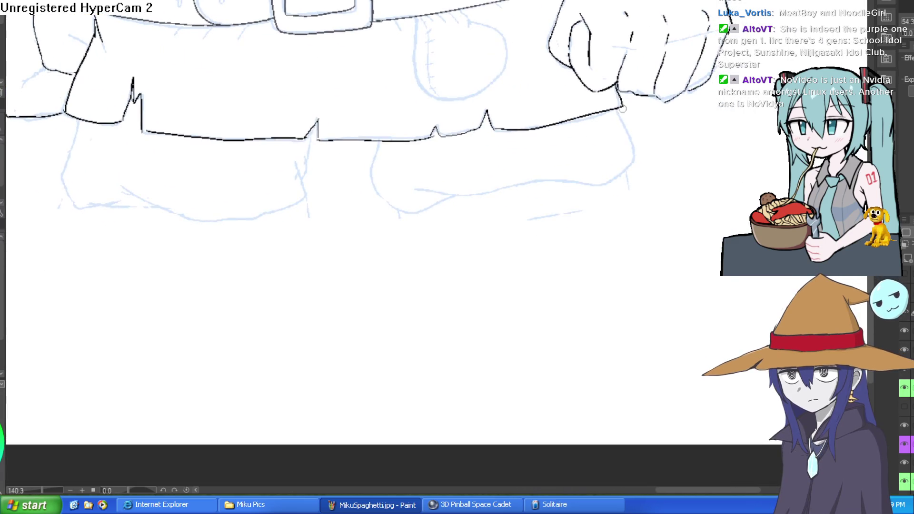
Step: Ink the dwarf's lower-leg outlines, a line below the belt, and the boot sides and right boot's lower outline
mouse_move(617, 180)
mouse_down()
mouse_move(424, 183)
mouse_move(431, 205)
mouse_move(382, 140)
mouse_up()
mouse_move(315, 125)
mouse_down()
mouse_move(306, 184)
mouse_move(253, 224)
mouse_move(126, 183)
mouse_move(347, 173)
mouse_move(264, 101)
mouse_move(274, 90)
mouse_up()
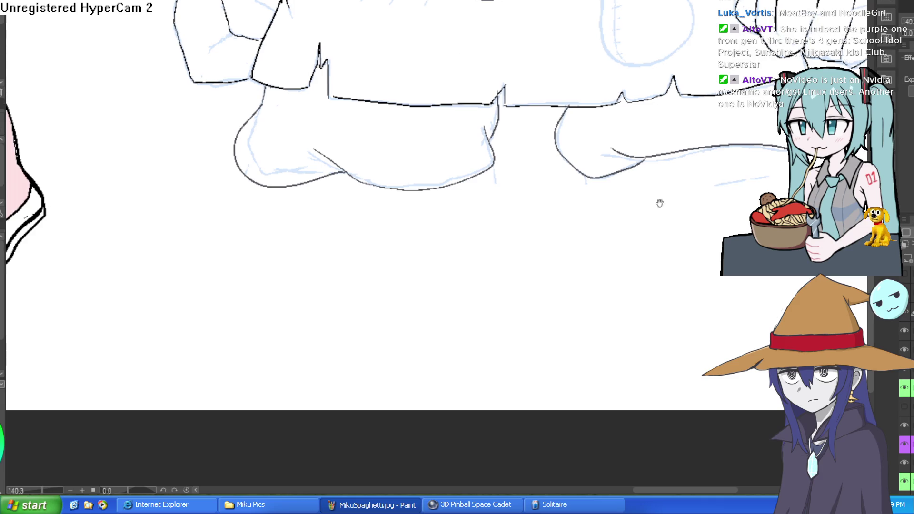
drag(667, 203, 540, 220)
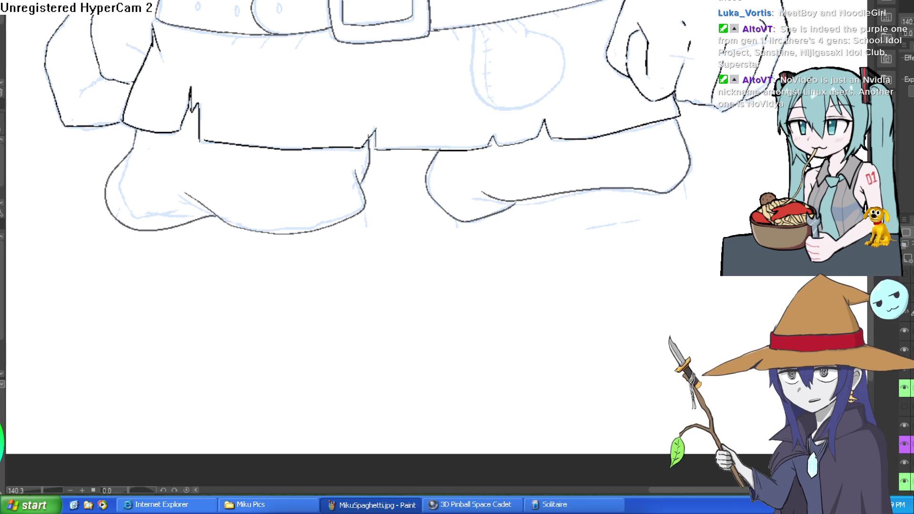
drag(677, 187, 672, 257)
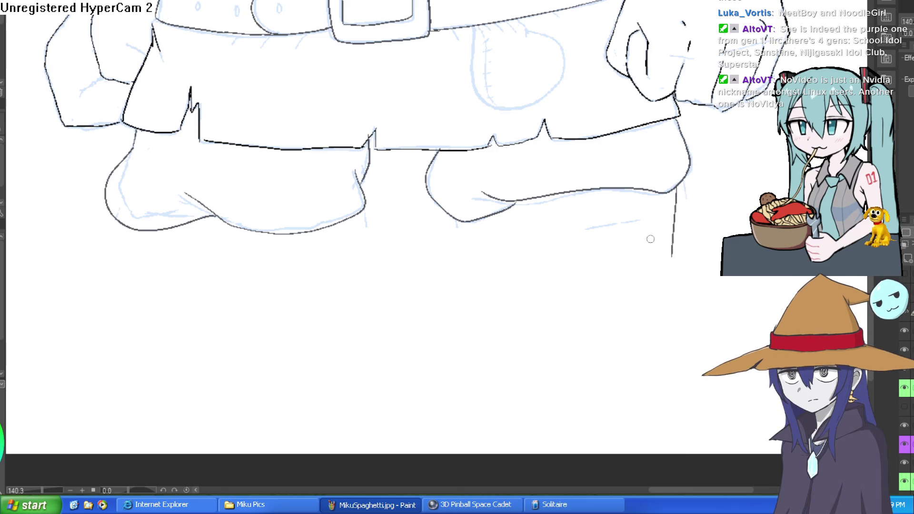
drag(468, 222, 474, 260)
mouse_move(673, 257)
mouse_down()
mouse_move(759, 300)
mouse_move(710, 343)
mouse_move(487, 331)
mouse_move(478, 248)
mouse_up()
scroll(512, 243, down, 2)
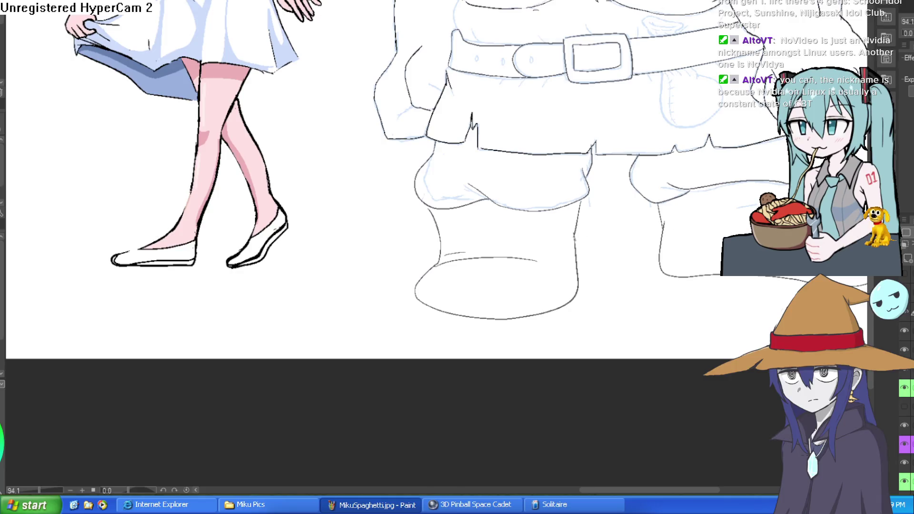
scroll(624, 217, down, 4)
scroll(624, 218, up, 3)
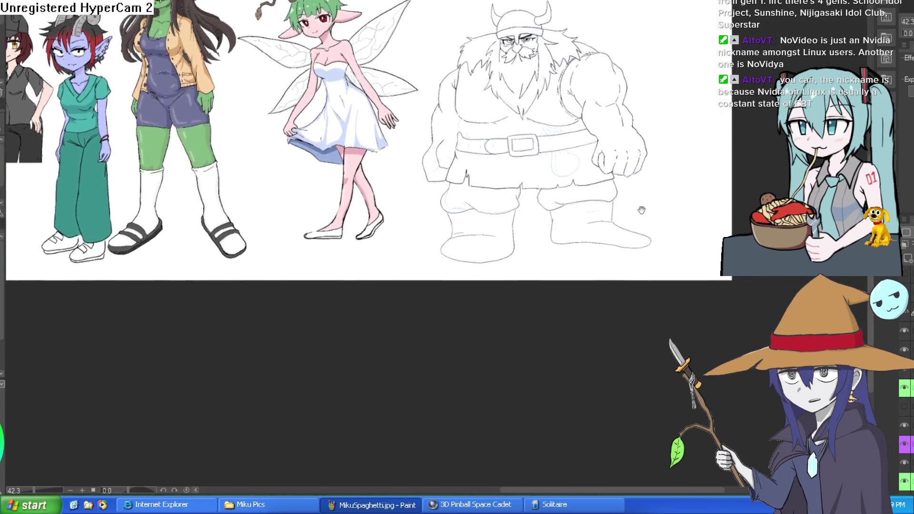
drag(623, 217, 644, 213)
Step: Undo the last two boot strokes with Ctrl+Z
key(ctrl+z)
key(ctrl+z)
key(ctrl+z)
key(ctrl+z)
key(ctrl+z)
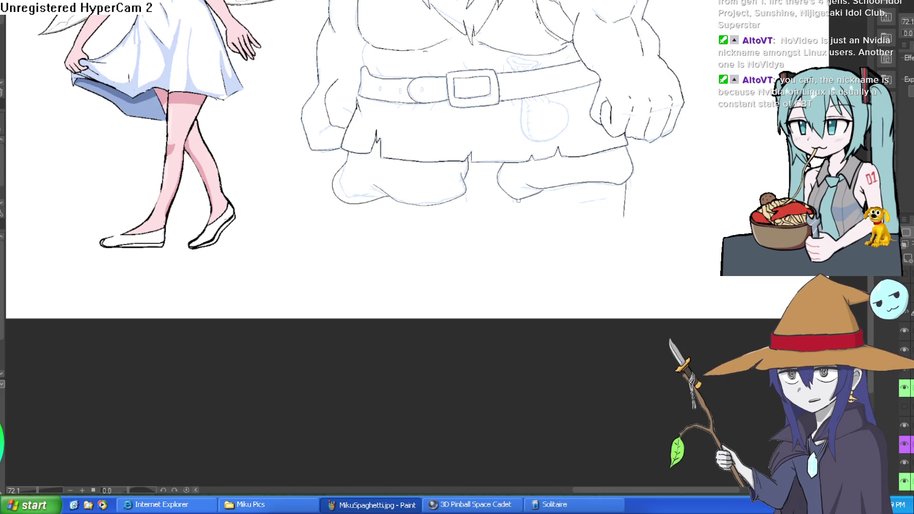
key(ctrl+z)
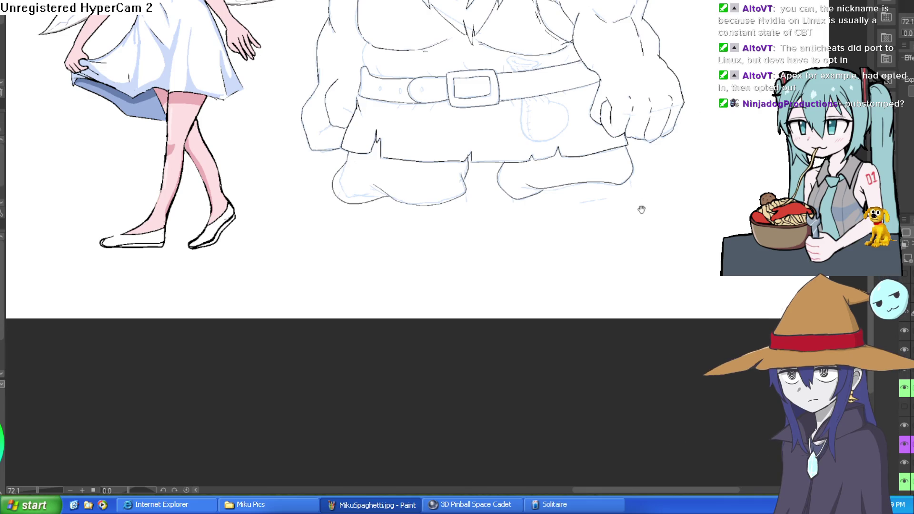
Step: Ink the rounded sole under the right boot and a curved line inside it
scroll(633, 181, up, 1)
scroll(630, 133, up, 1)
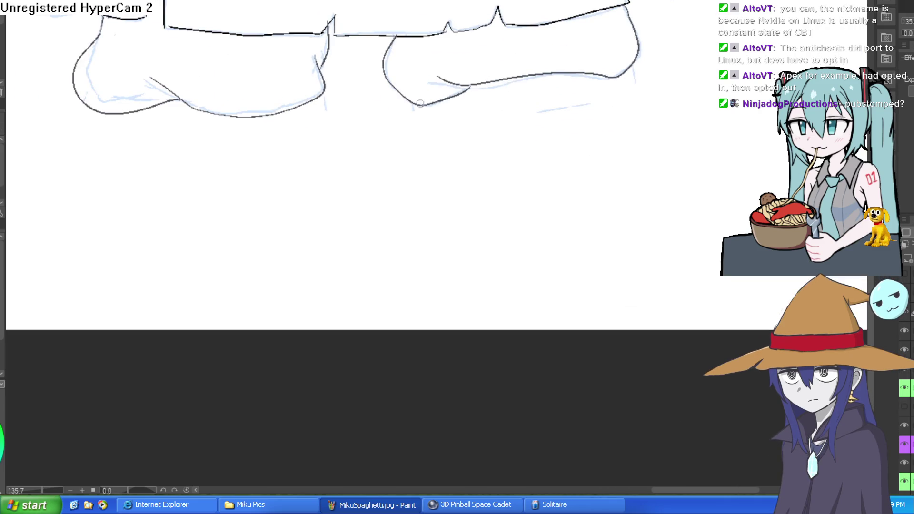
mouse_move(624, 75)
mouse_down()
mouse_move(658, 138)
mouse_move(474, 171)
mouse_move(411, 106)
mouse_up()
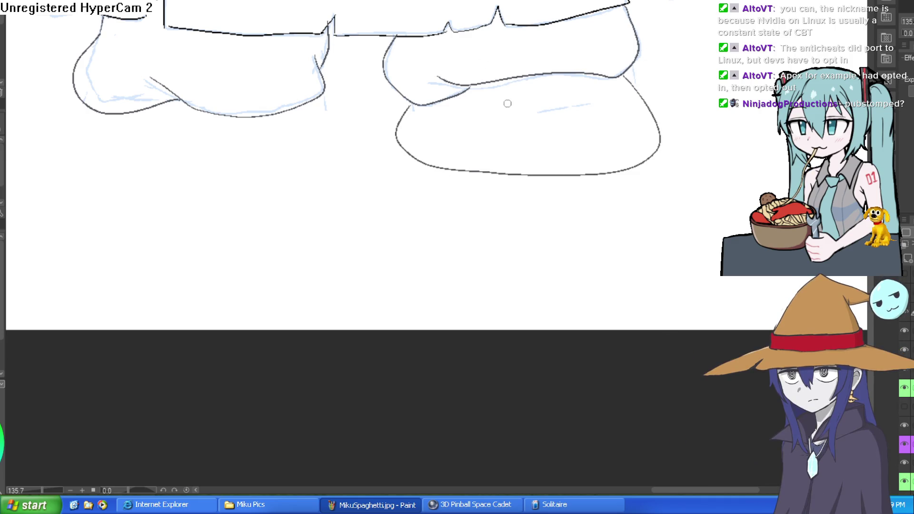
drag(630, 93, 498, 116)
Step: Add three short crease lines inside the left boot
mouse_move(557, 147)
mouse_down()
mouse_move(613, 223)
mouse_move(612, 177)
mouse_up()
scroll(614, 223, down, 2)
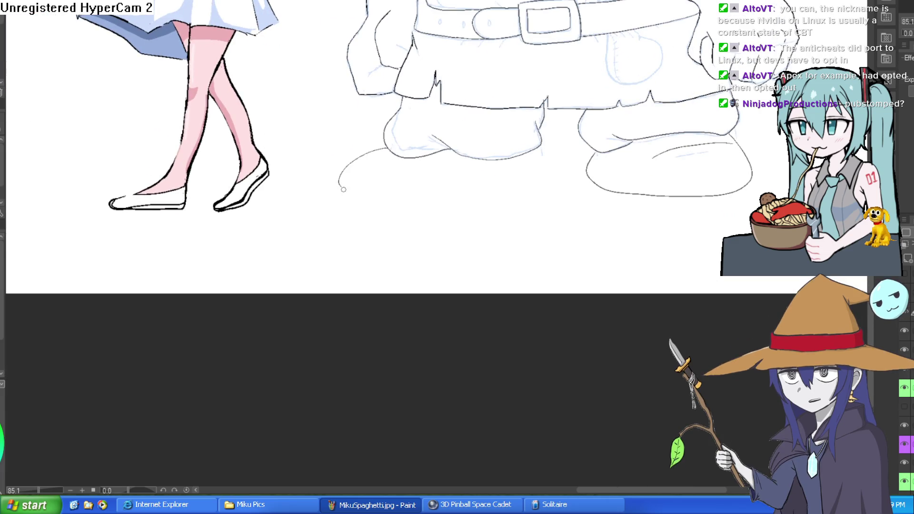
scroll(726, 84, down, 2)
drag(725, 84, 673, 119)
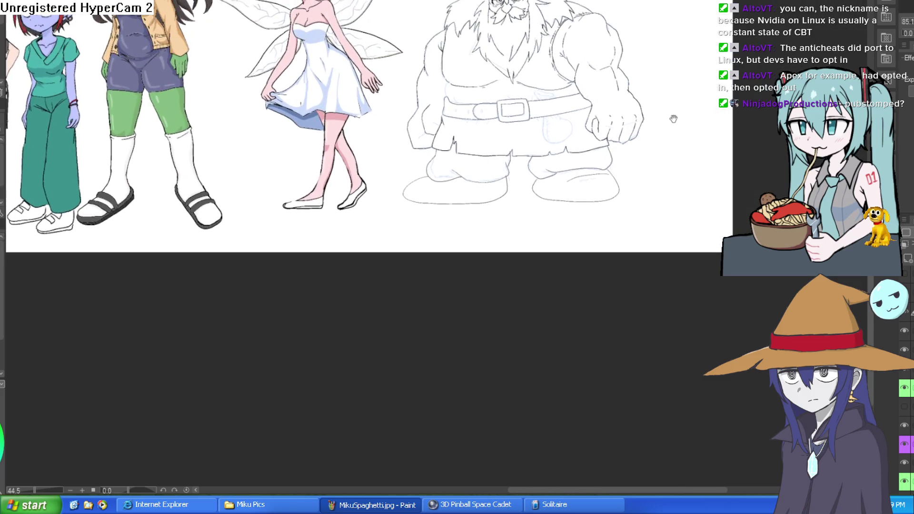
scroll(643, 147, up, 1)
scroll(449, 198, up, 1)
scroll(449, 198, up, 1)
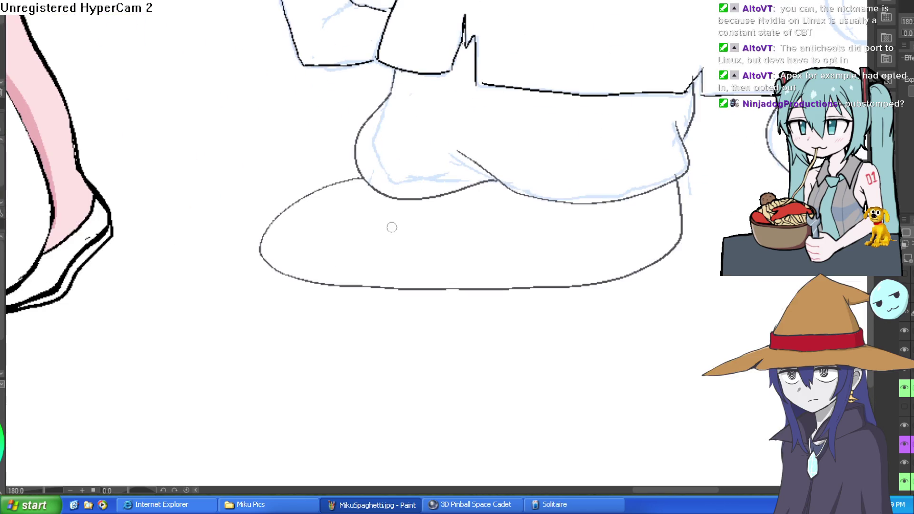
mouse_move(357, 213)
mouse_down()
mouse_move(470, 249)
mouse_move(338, 211)
mouse_up()
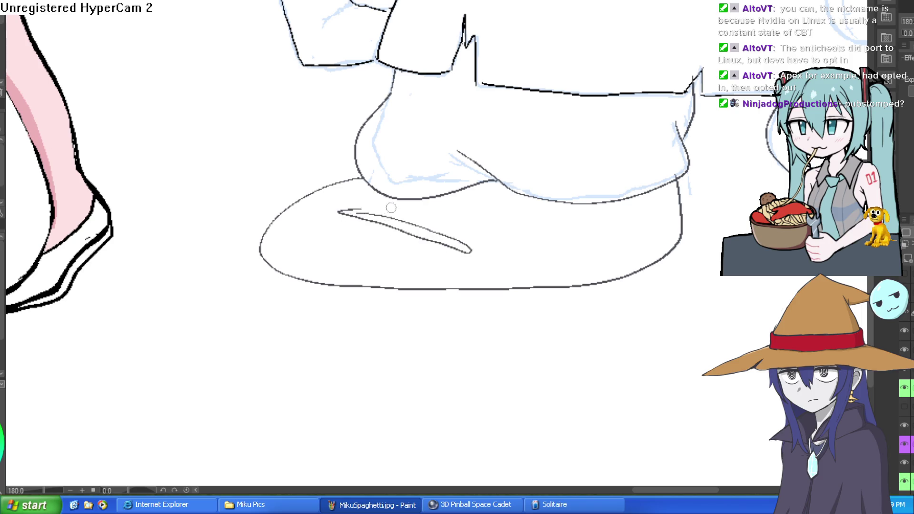
mouse_move(427, 203)
mouse_down()
mouse_move(493, 226)
mouse_move(442, 217)
mouse_up()
drag(478, 188, 555, 227)
scroll(571, 182, down, 1)
scroll(572, 182, down, 1)
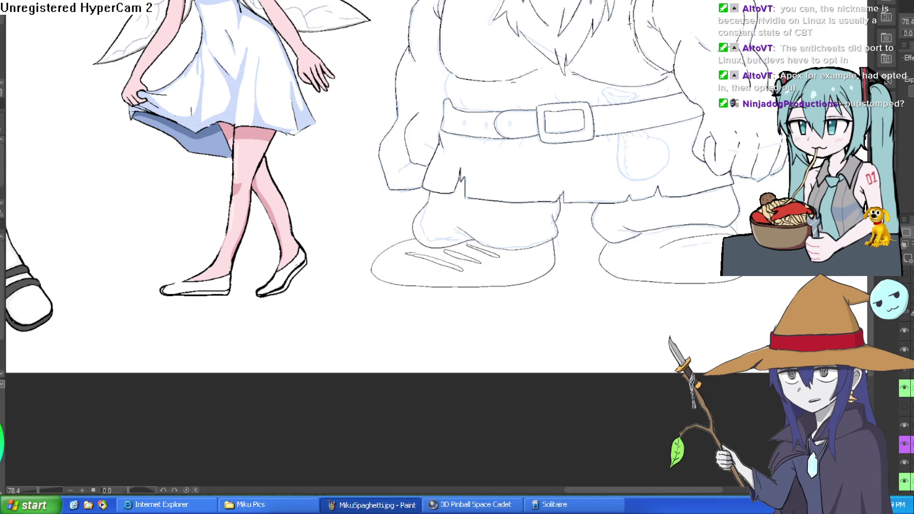
scroll(662, 176, down, 3)
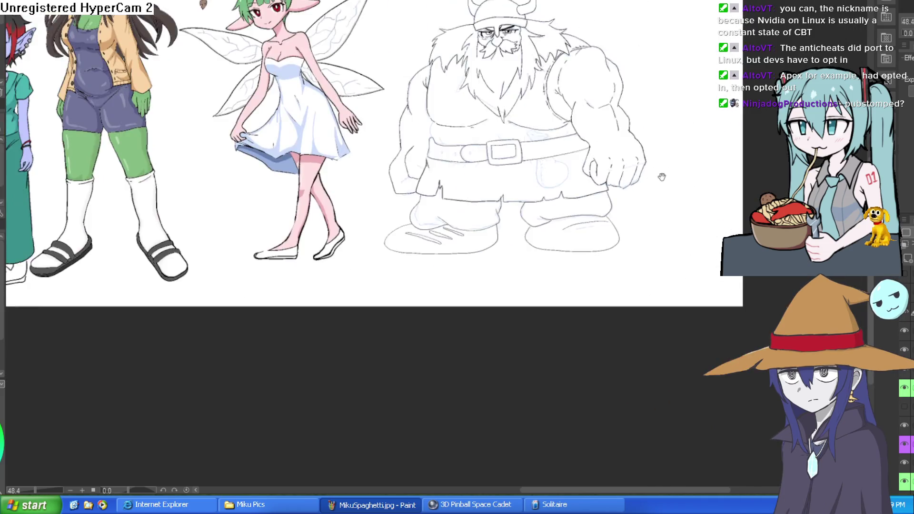
drag(662, 177, 632, 227)
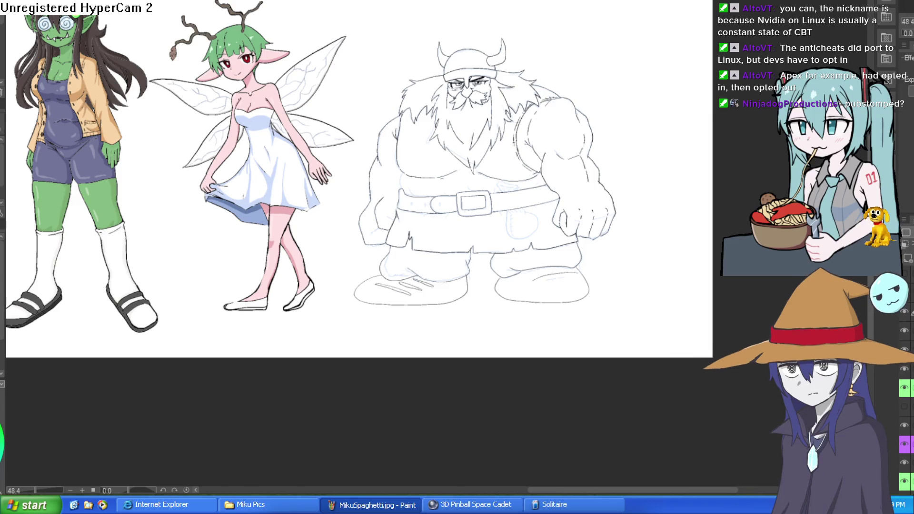
mouse_move(614, 99)
mouse_down()
mouse_move(612, 49)
mouse_move(619, 122)
mouse_move(616, 87)
mouse_up()
scroll(530, 182, down, 2)
drag(529, 183, 684, 213)
scroll(684, 213, down, 2)
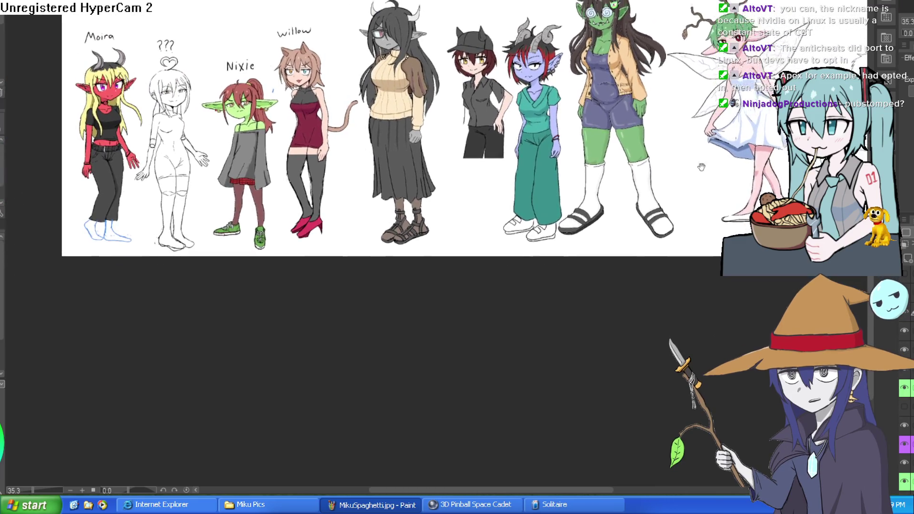
scroll(685, 213, up, 2)
drag(716, 120, 645, 123)
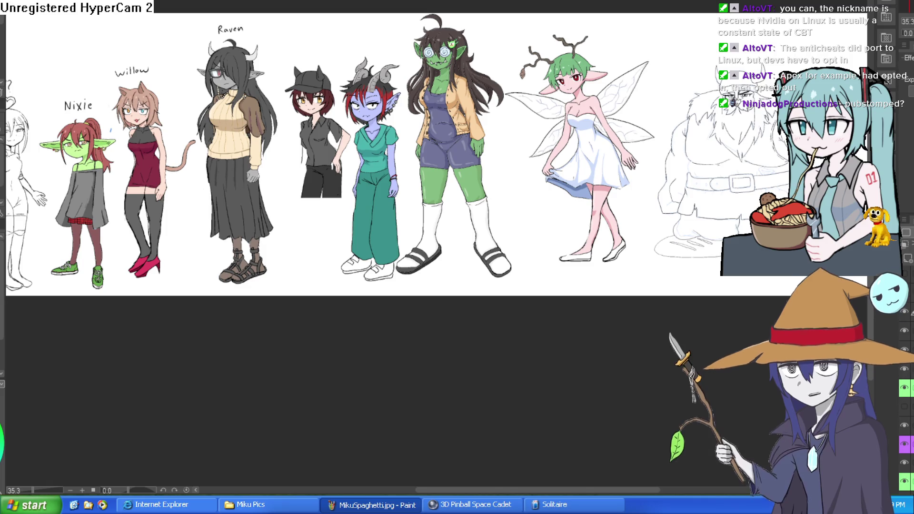
mouse_move(326, 53)
mouse_down()
mouse_move(540, 56)
mouse_move(583, 67)
mouse_up()
drag(412, 82, 419, 82)
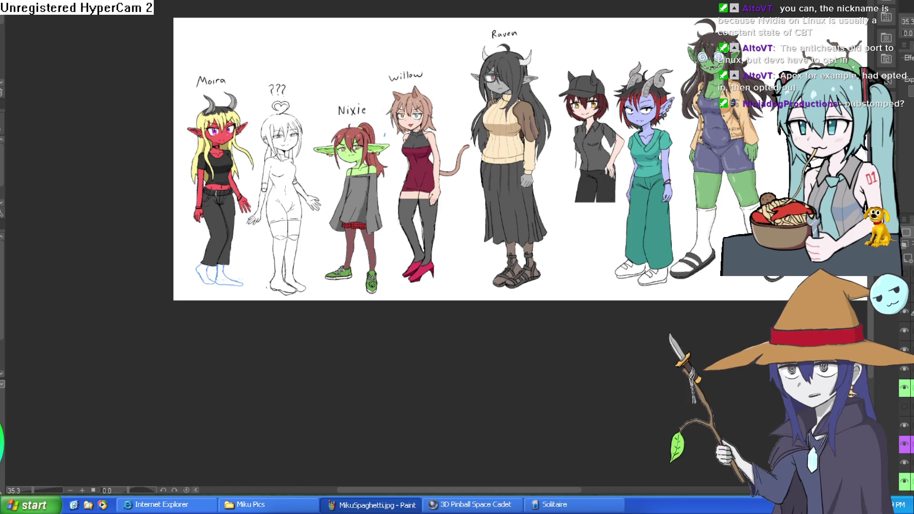
Step: In Layout 1, move the ziti mouse-girl sprite to about 1243, 355, nudging vinny along the way
key(alt+Tab)
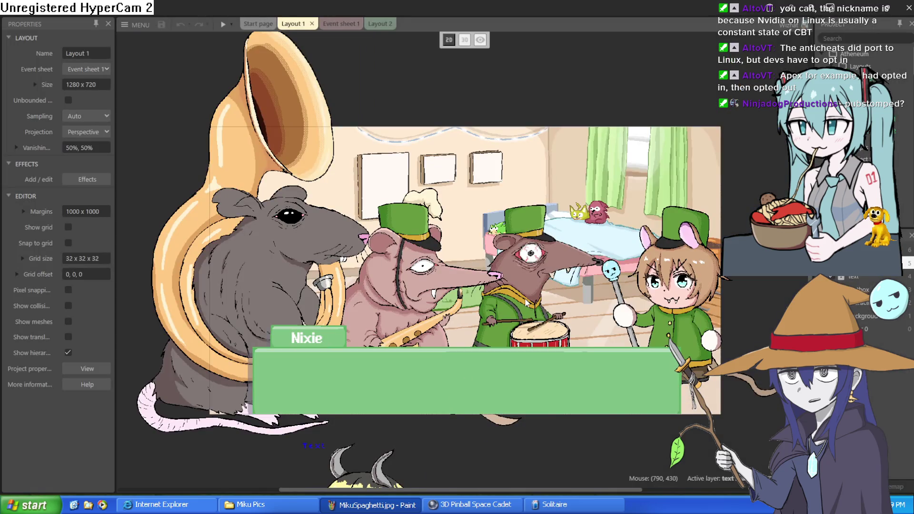
mouse_move(695, 285)
mouse_down()
mouse_move(688, 318)
mouse_move(686, 257)
mouse_move(683, 264)
mouse_up()
mouse_move(531, 270)
mouse_down()
mouse_move(544, 209)
mouse_move(536, 251)
mouse_up()
drag(686, 287, 686, 340)
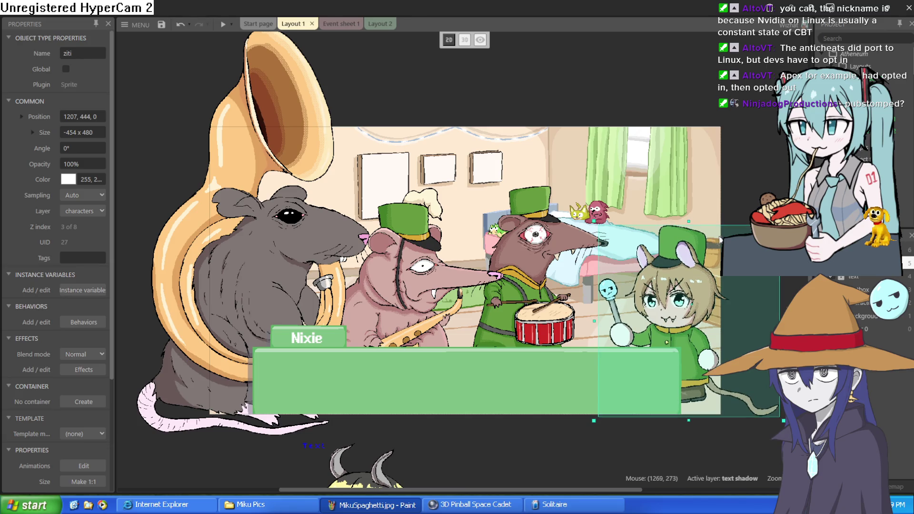
scroll(705, 210, down, 1)
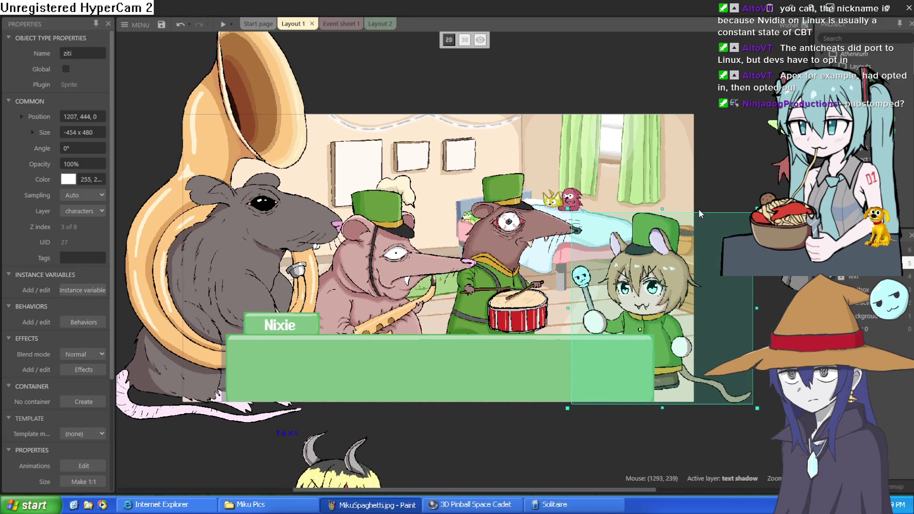
mouse_move(637, 295)
mouse_down()
mouse_move(634, 239)
mouse_move(624, 237)
mouse_up()
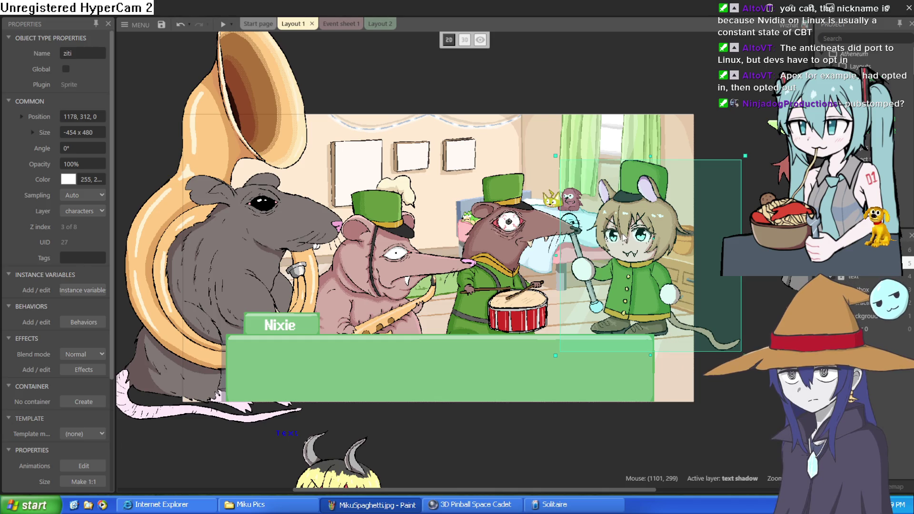
mouse_move(623, 236)
mouse_down()
mouse_move(611, 278)
mouse_move(624, 232)
mouse_move(628, 290)
mouse_up()
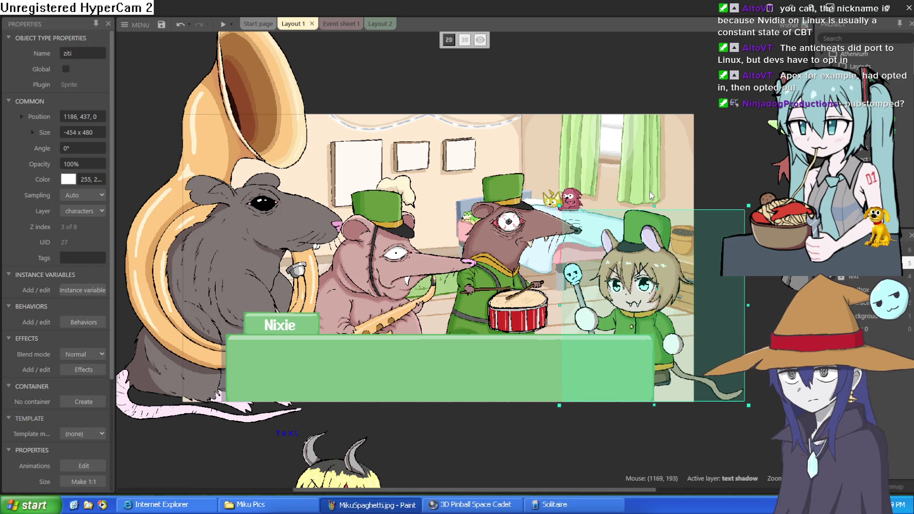
mouse_move(636, 254)
mouse_down()
mouse_move(631, 193)
mouse_move(632, 220)
mouse_move(641, 220)
mouse_move(634, 206)
mouse_up()
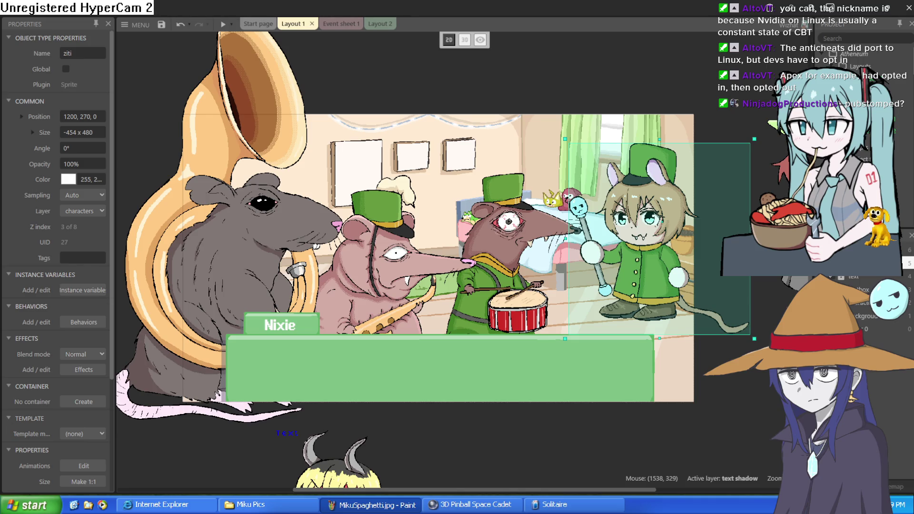
drag(660, 243, 677, 277)
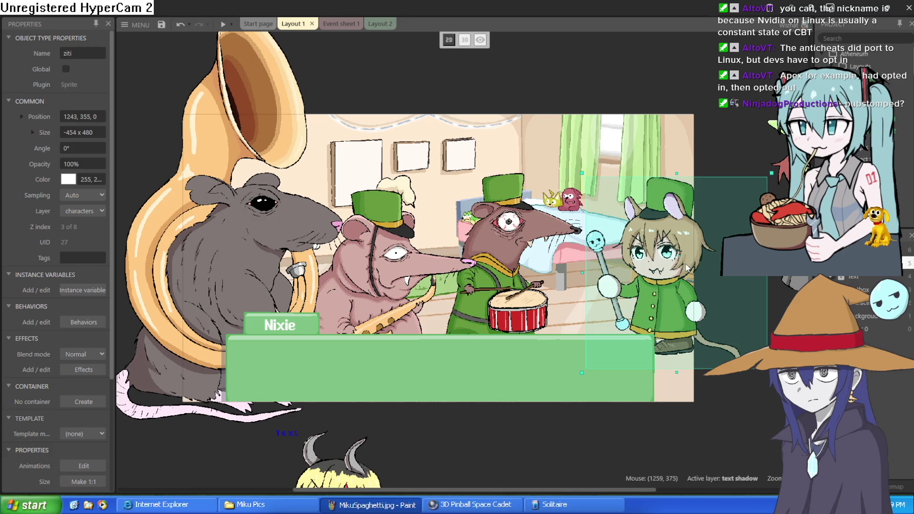
click(707, 112)
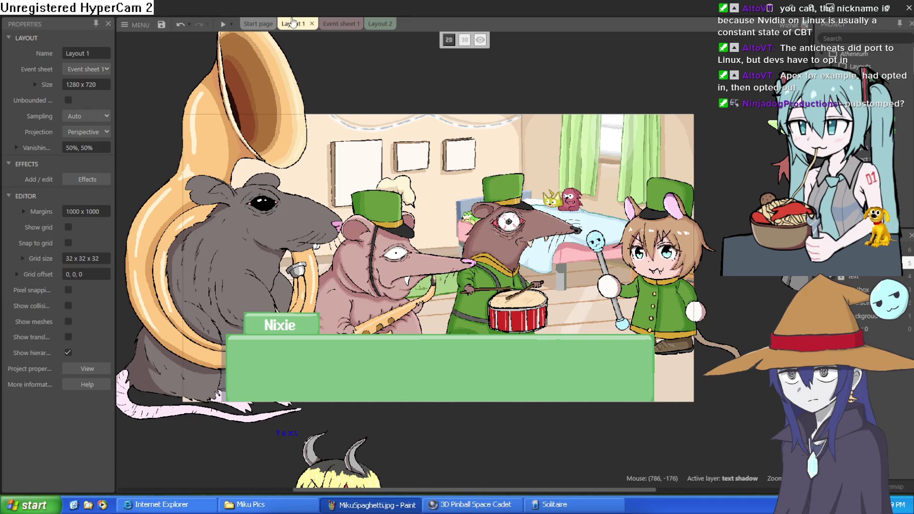
click(222, 26)
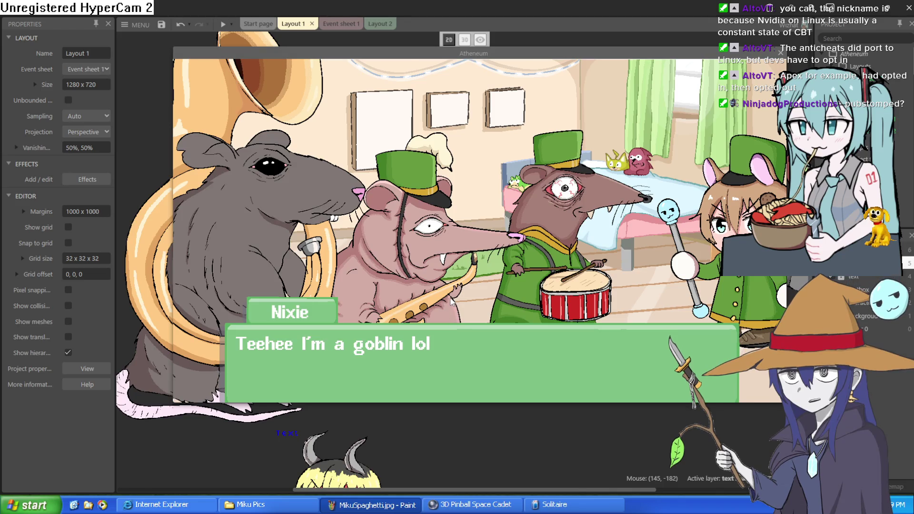
click(449, 297)
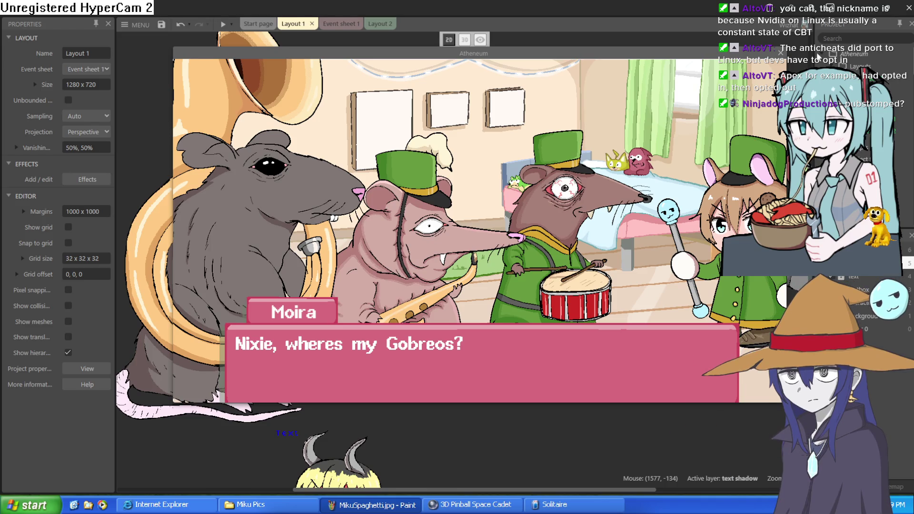
click(782, 54)
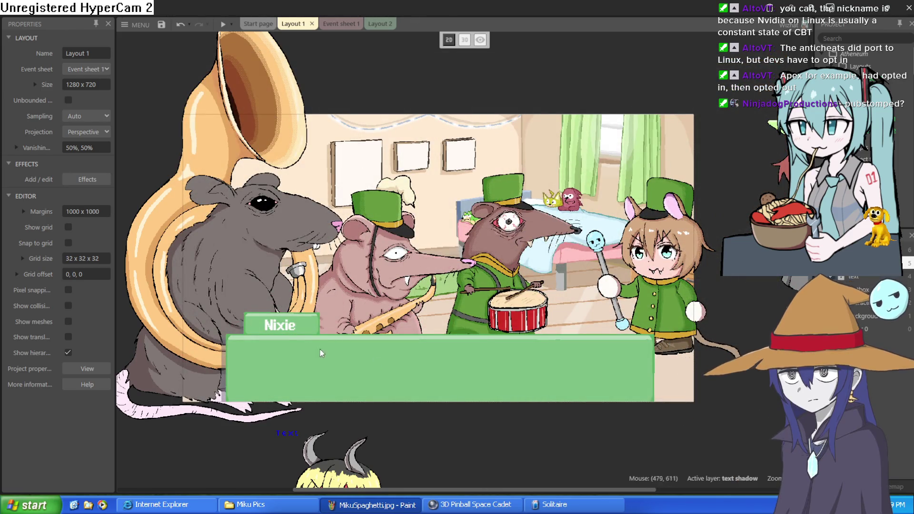
click(233, 314)
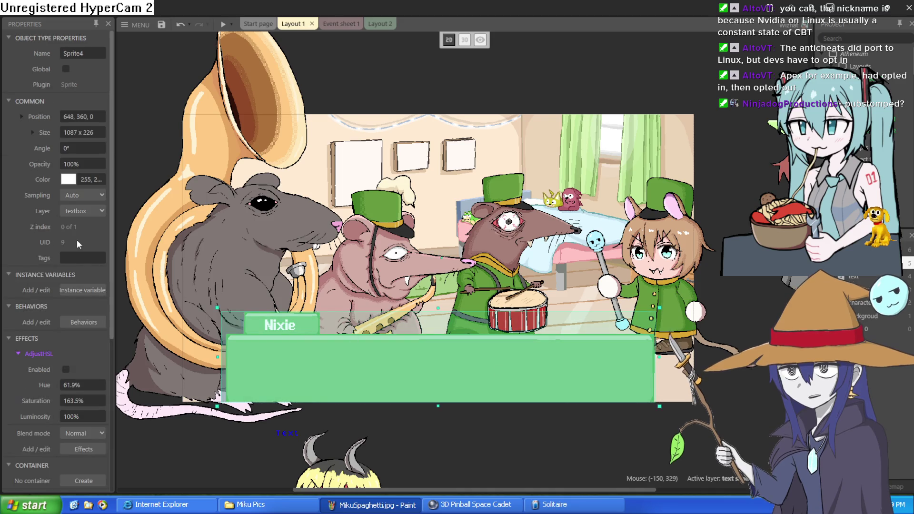
Step: Try purple and teal hues on the textbox's AdjustHSL effect, leaving it disabled at 15.2% hue
scroll(79, 252, down, 4)
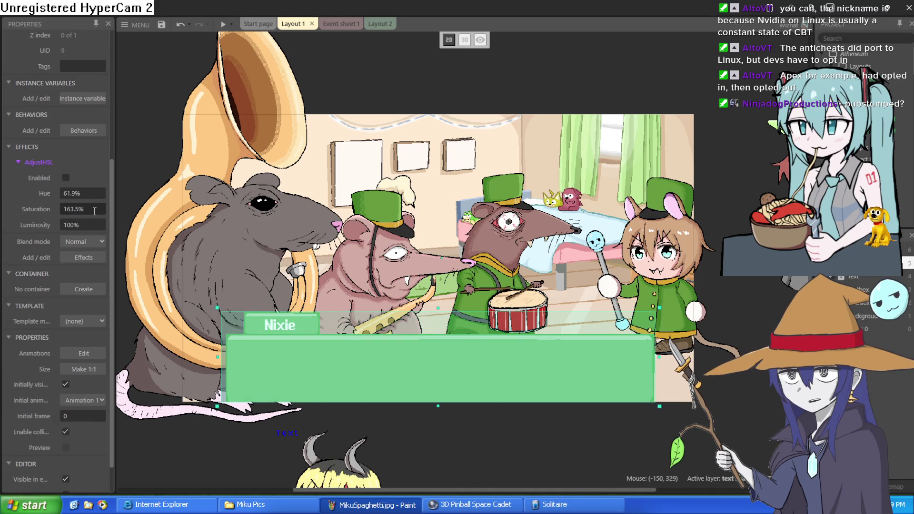
mouse_move(93, 193)
mouse_down()
mouse_move(93, 210)
mouse_move(101, 207)
mouse_move(94, 182)
mouse_up()
text(96.8)
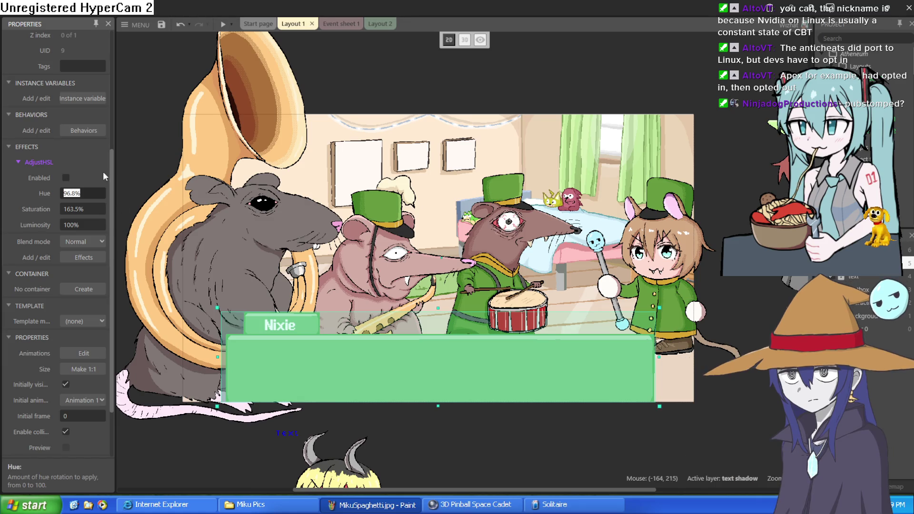
click(67, 178)
mouse_move(82, 191)
mouse_down()
mouse_move(98, 177)
mouse_move(85, 328)
mouse_move(91, 187)
mouse_move(103, 189)
mouse_move(97, 315)
mouse_move(122, 45)
mouse_move(91, 162)
mouse_move(86, 128)
mouse_move(86, 274)
mouse_move(98, 172)
mouse_move(93, 307)
mouse_move(86, 184)
mouse_move(84, 286)
mouse_up()
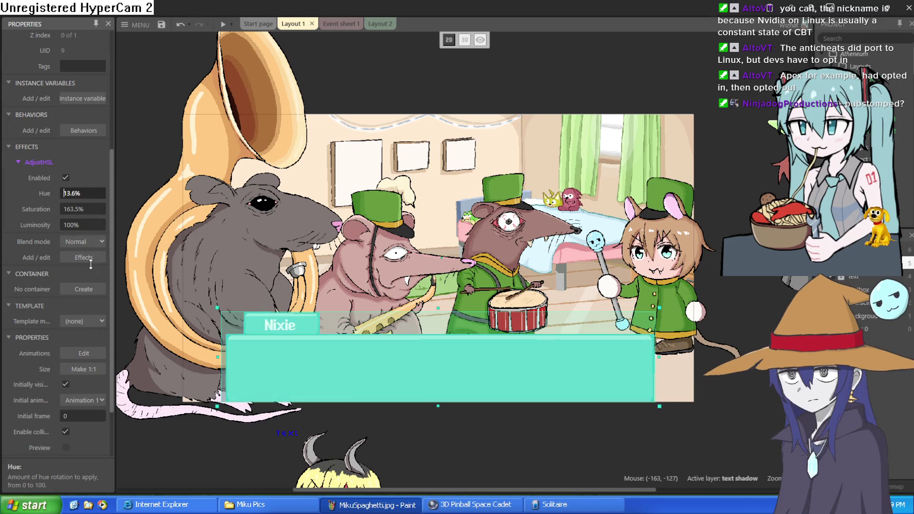
text(8.5)
click(66, 178)
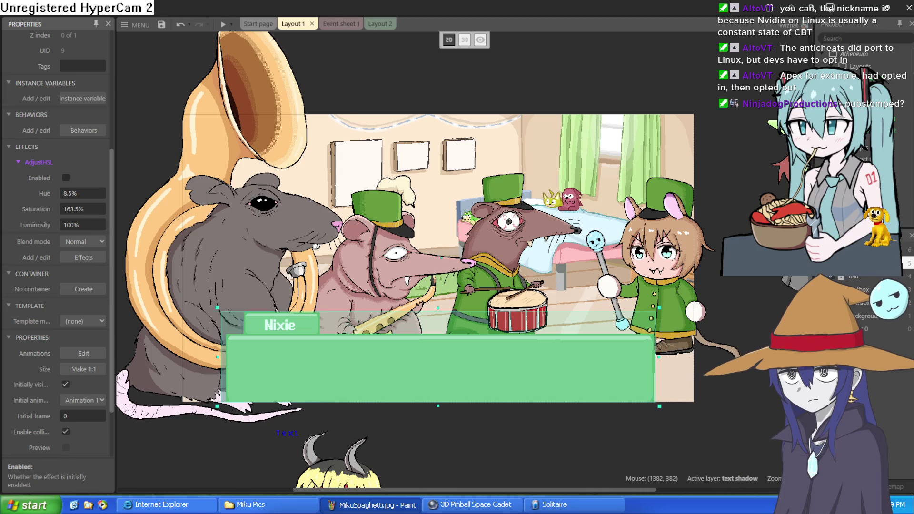
click(66, 177)
drag(94, 195, 99, 165)
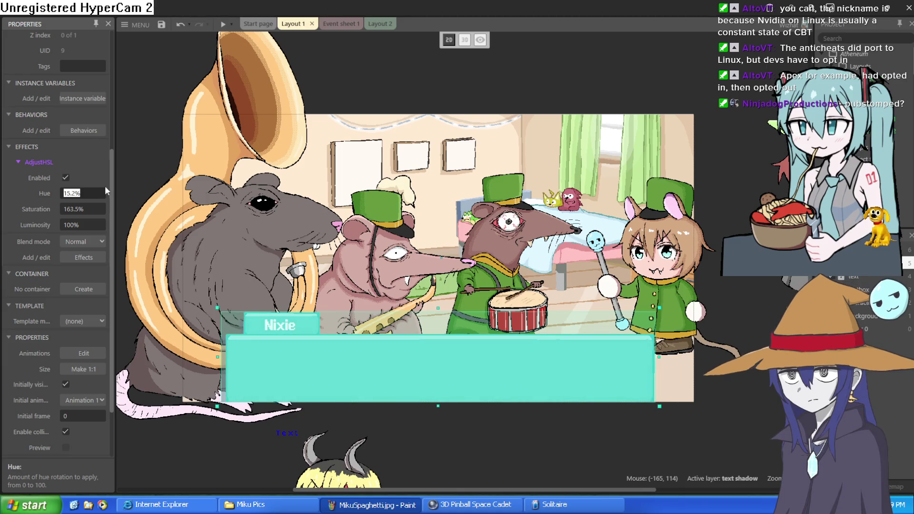
click(65, 177)
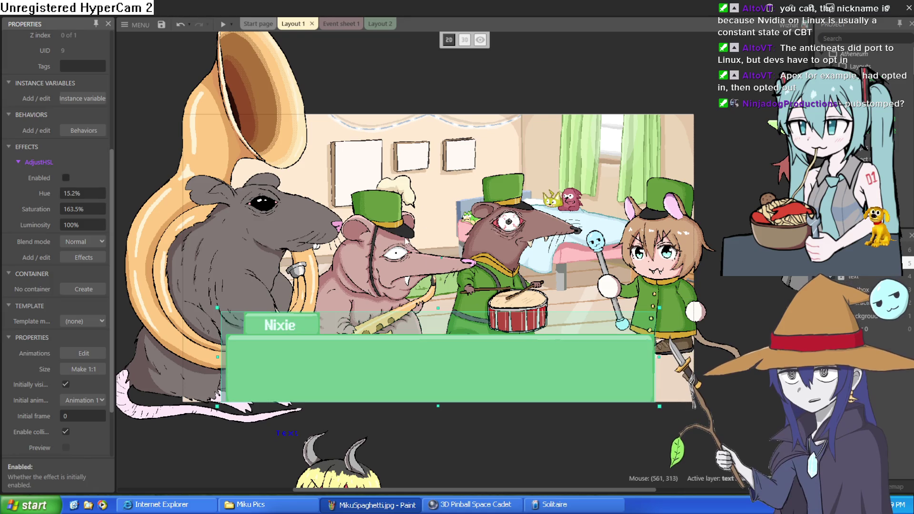
click(430, 242)
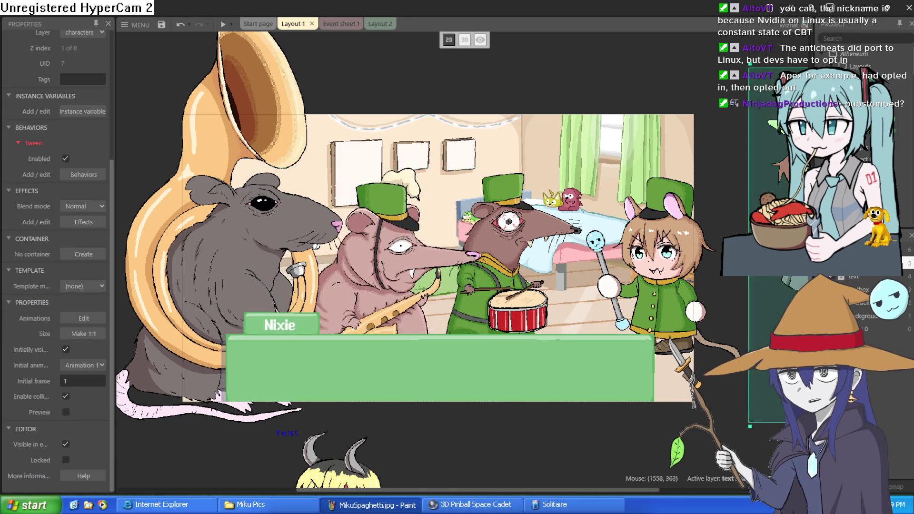
Step: Drag the saxophone rat sprite to the right edge of the layout
scroll(381, 262, right, 1)
click(346, 285)
mouse_move(349, 241)
mouse_down()
mouse_move(643, 286)
mouse_move(661, 304)
mouse_move(709, 257)
mouse_move(693, 253)
mouse_up()
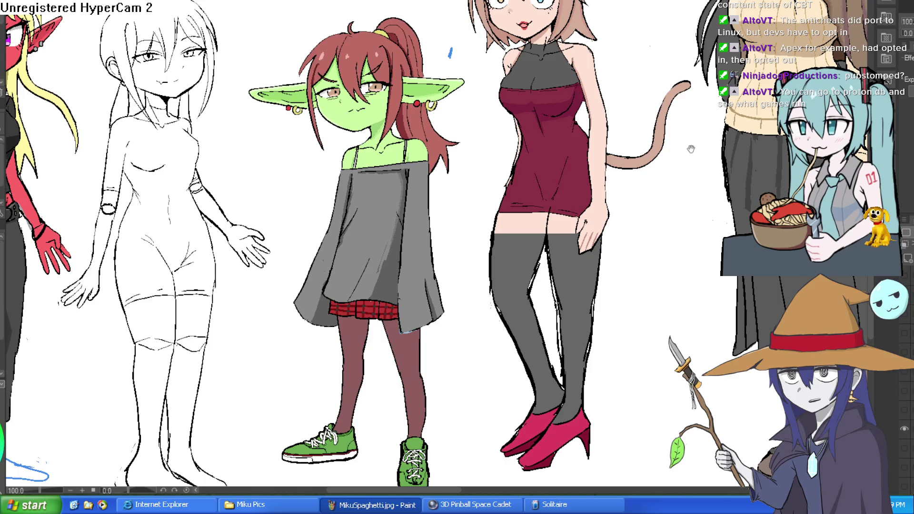
Step: Scroll the view around the dwarf, then draw and undo a short stray stroke on him
scroll(446, 106, down, 5)
scroll(525, 110, right, 10)
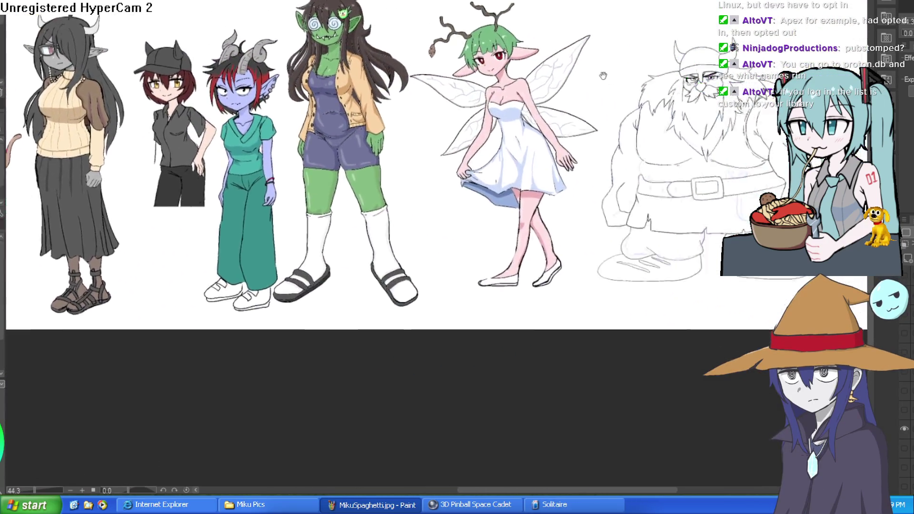
scroll(525, 111, up, 2)
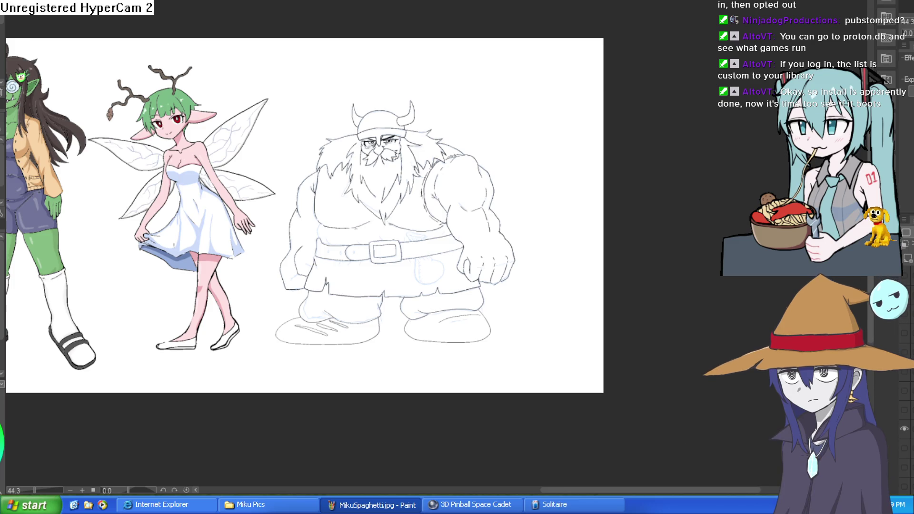
drag(516, 153, 578, 118)
key(ctrl+z)
Step: In Construct 3, open the main menu's Project submenu showing Save, Preview and Export
scroll(659, 43, down, 2)
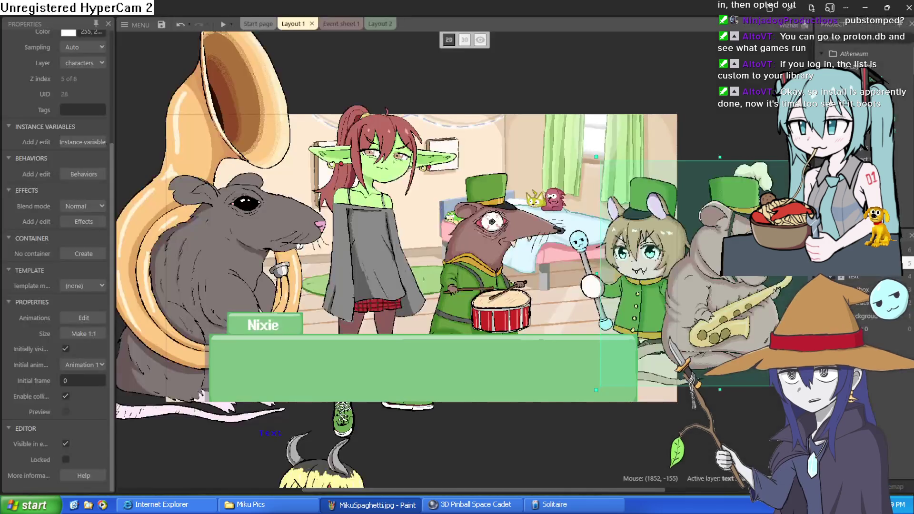
click(138, 25)
mouse_move(153, 42)
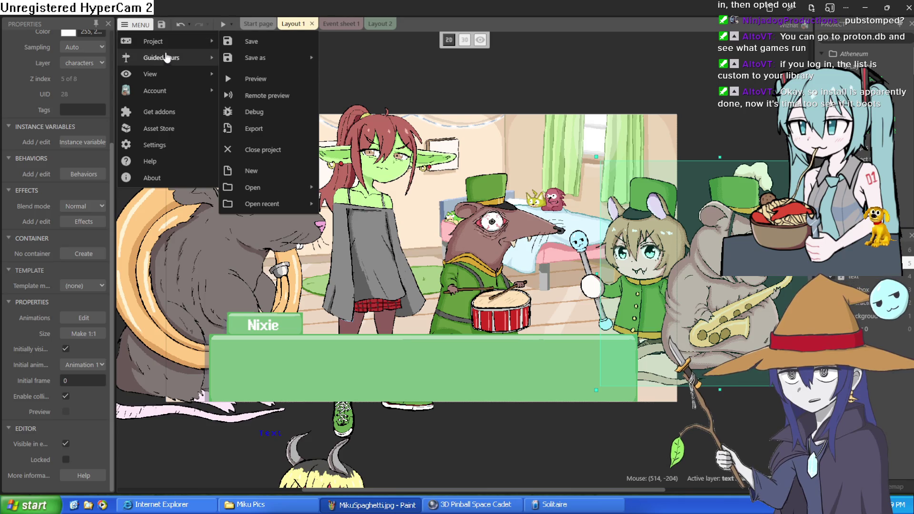
mouse_move(170, 61)
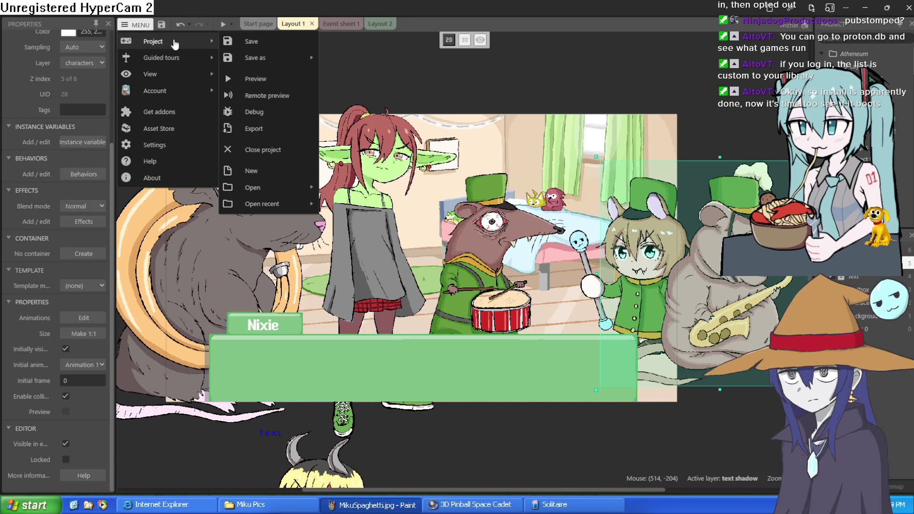
Step: Close the main menu and move the saxophone and tuba rats up above the room
mouse_move(246, 188)
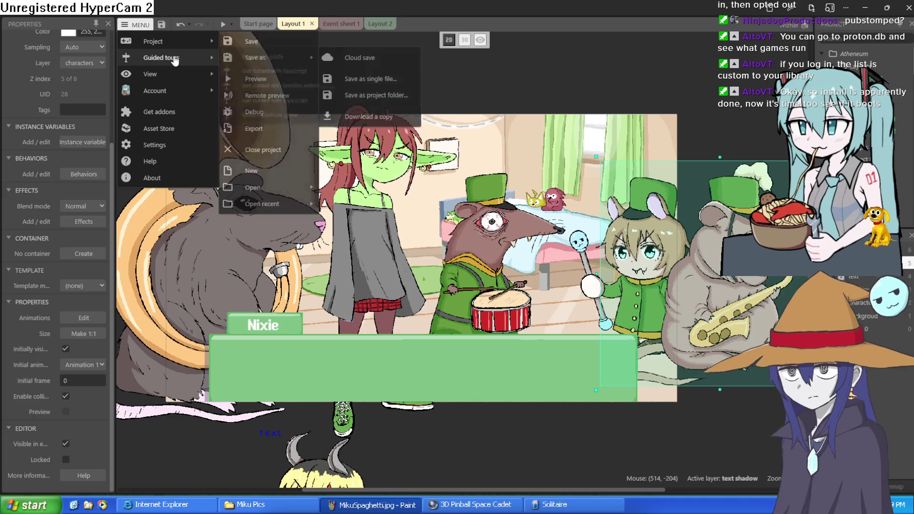
click(497, 82)
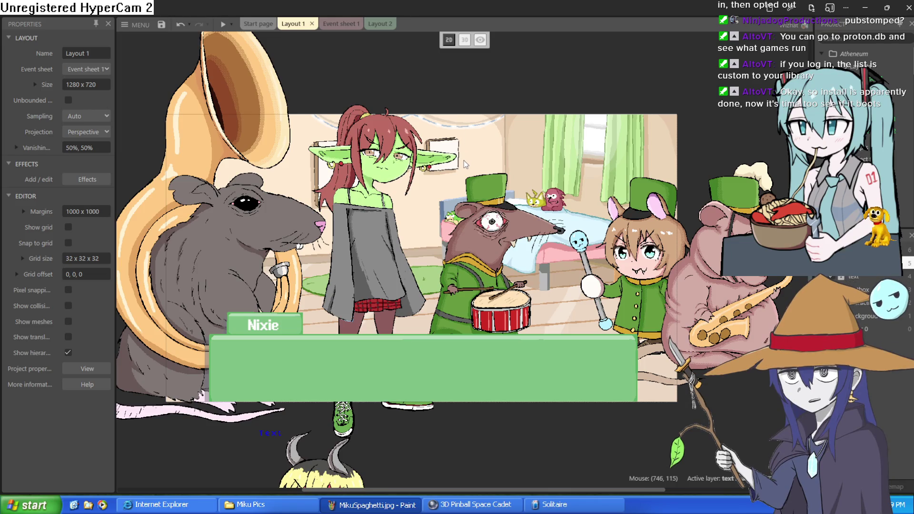
drag(721, 304, 688, 95)
scroll(571, 190, up, 2)
mouse_move(228, 319)
mouse_down()
mouse_move(227, 24)
mouse_move(338, 94)
mouse_move(370, 83)
mouse_move(434, 96)
mouse_move(398, 87)
mouse_move(420, 110)
mouse_up()
scroll(452, 200, down, 3)
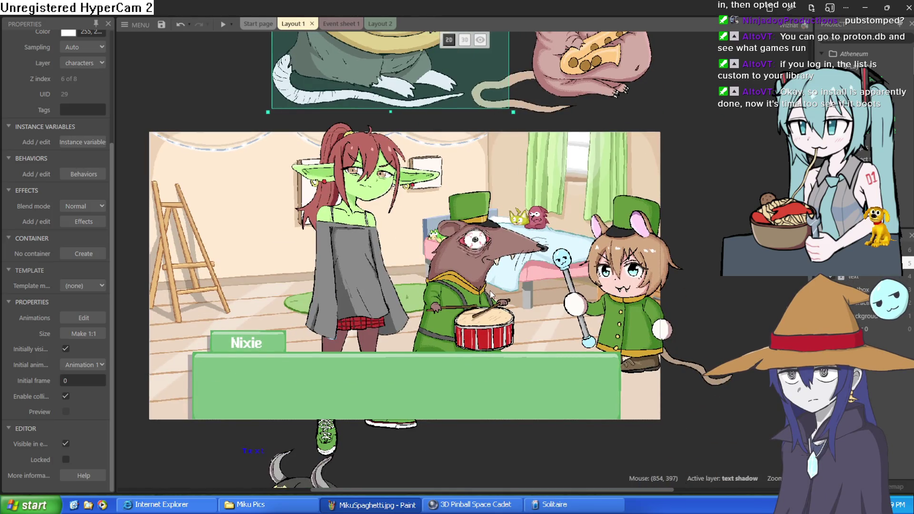
Step: Shift the bunny drummer 'ziti' left to 1094, 354 beside the drum rat
mouse_move(653, 274)
mouse_down()
mouse_move(650, 284)
mouse_move(624, 272)
mouse_move(596, 278)
mouse_up()
click(708, 268)
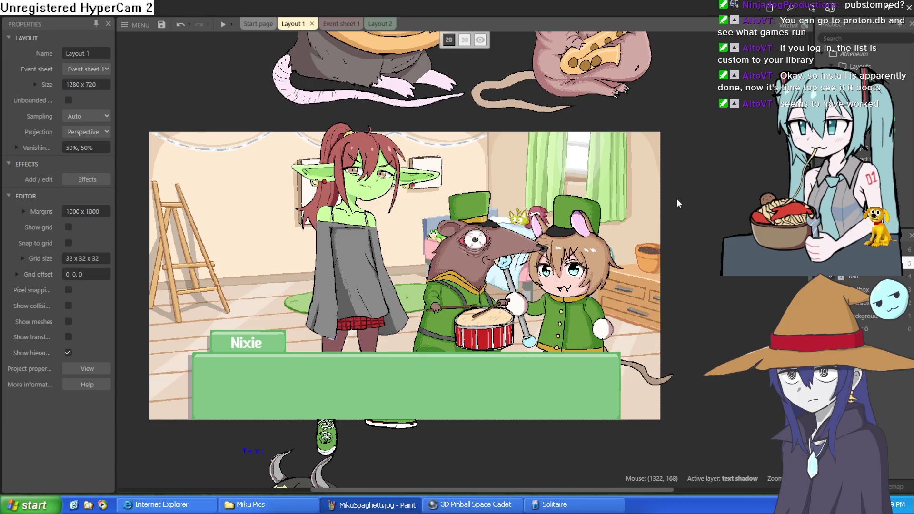
scroll(684, 139, down, 2)
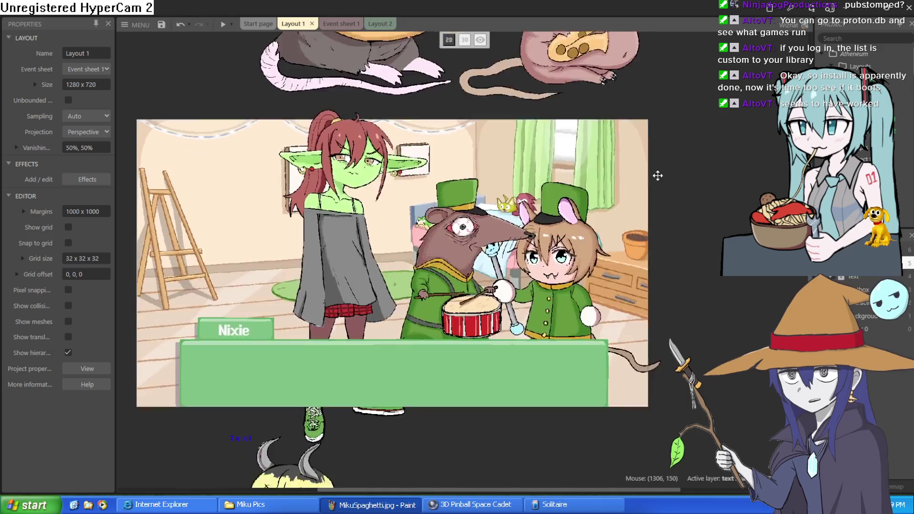
Step: Move the goblin girl further left and slightly down in the room
scroll(657, 176, left, 1)
drag(347, 195, 268, 213)
drag(302, 186, 267, 188)
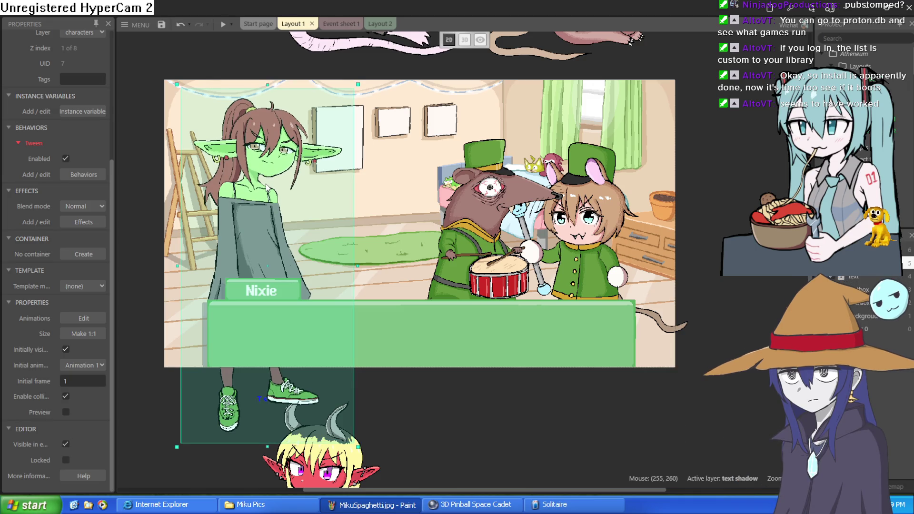
drag(267, 187, 266, 187)
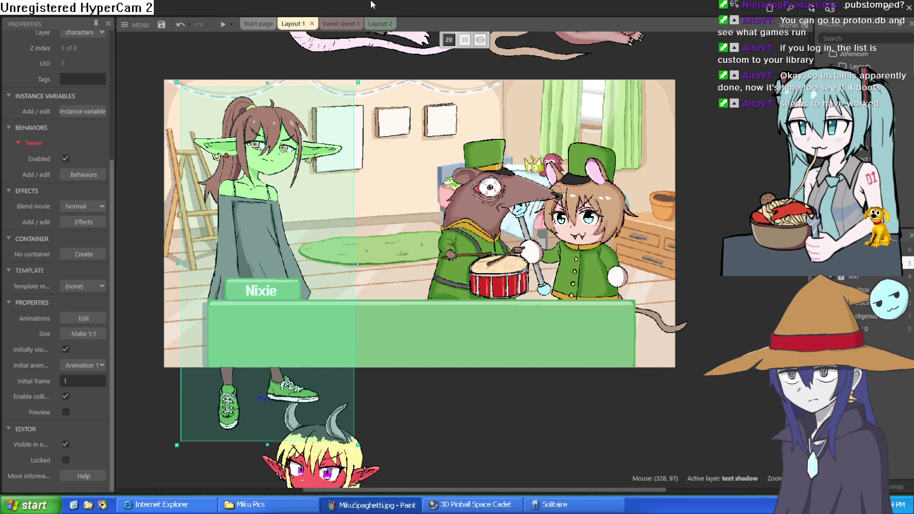
Step: Slide the tuba rat and saxophone rat left so they sit closer together above the room
drag(579, 76, 607, 176)
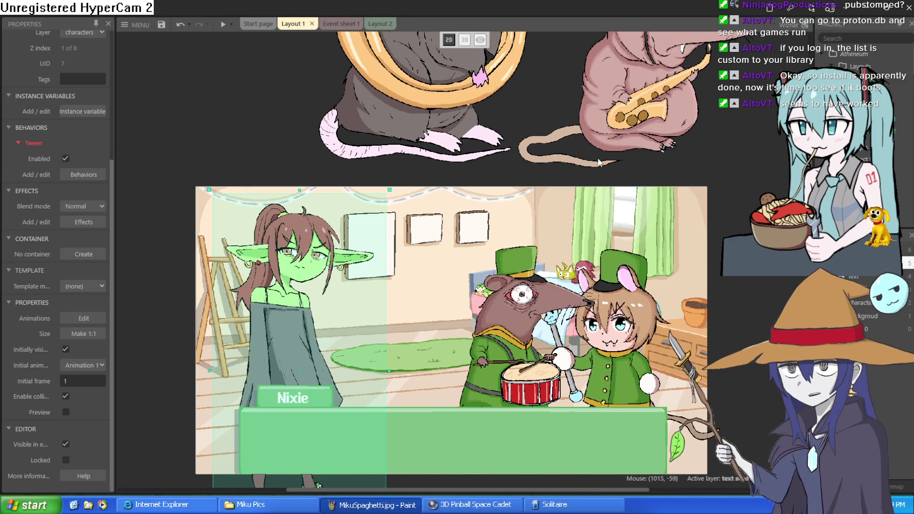
mouse_move(434, 106)
mouse_down()
mouse_move(399, 132)
mouse_move(365, 126)
mouse_up()
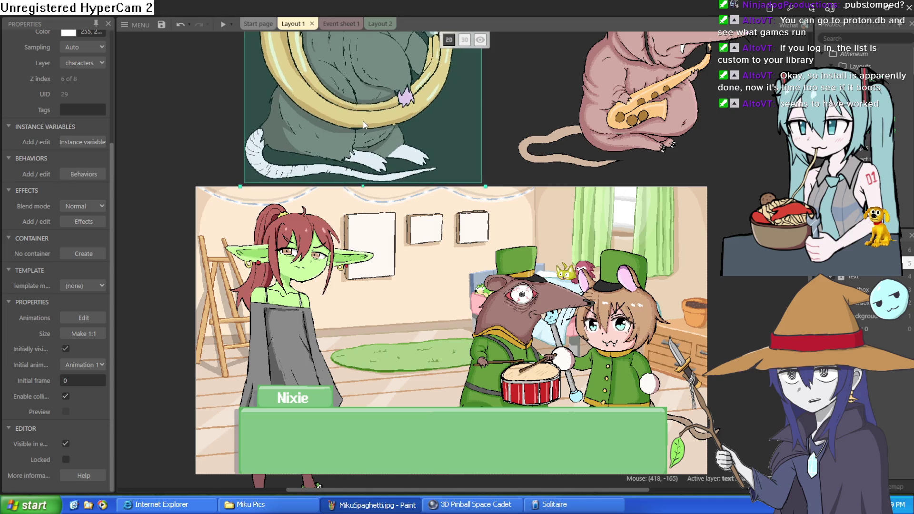
mouse_move(632, 123)
mouse_down()
mouse_move(551, 139)
mouse_move(543, 130)
mouse_up()
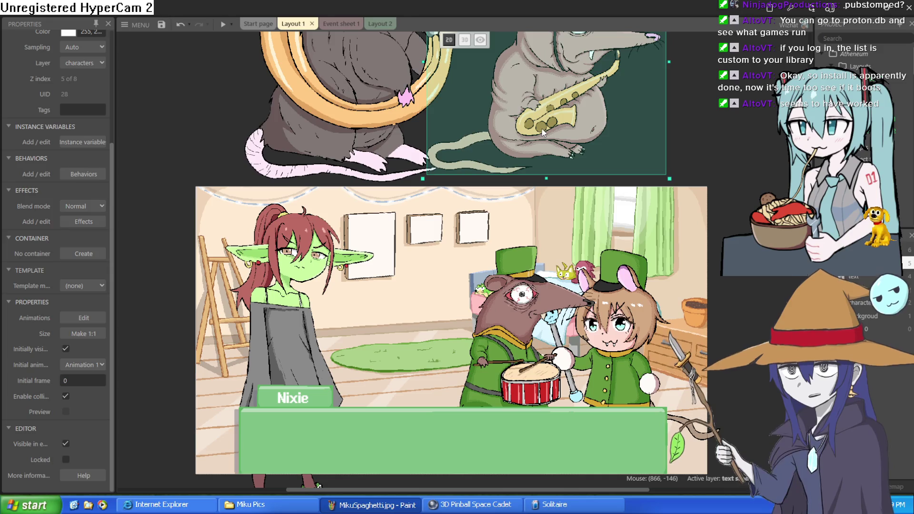
click(700, 117)
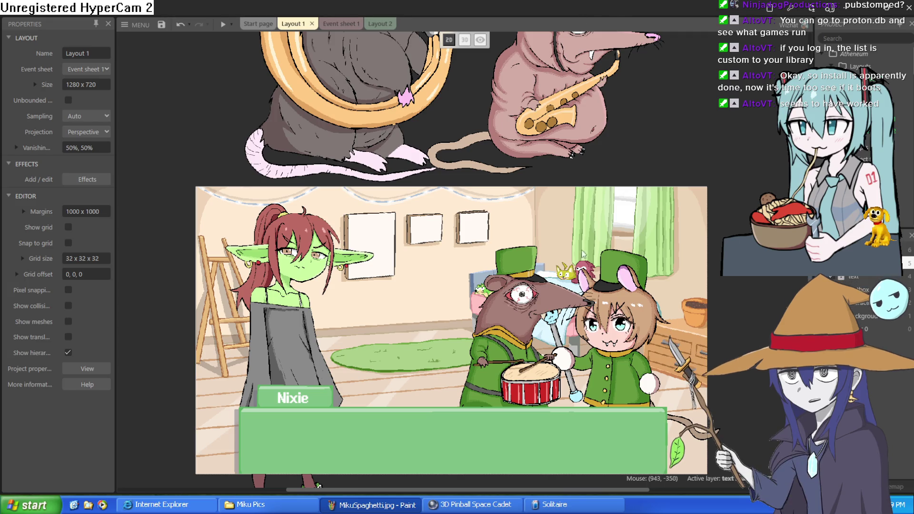
scroll(699, 313, down, 3)
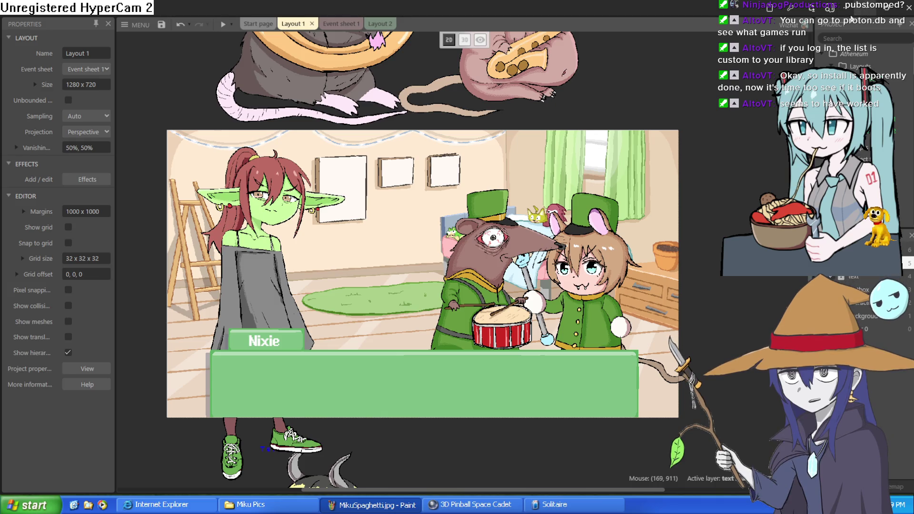
scroll(633, 147, up, 3)
Step: Nudge the saxophone rat right and move the goblin girl about 100 px right
click(521, 99)
mouse_move(521, 99)
mouse_down()
mouse_move(623, 87)
mouse_move(618, 97)
mouse_up()
mouse_move(231, 290)
mouse_down()
mouse_move(279, 287)
mouse_move(210, 291)
mouse_move(234, 293)
mouse_up()
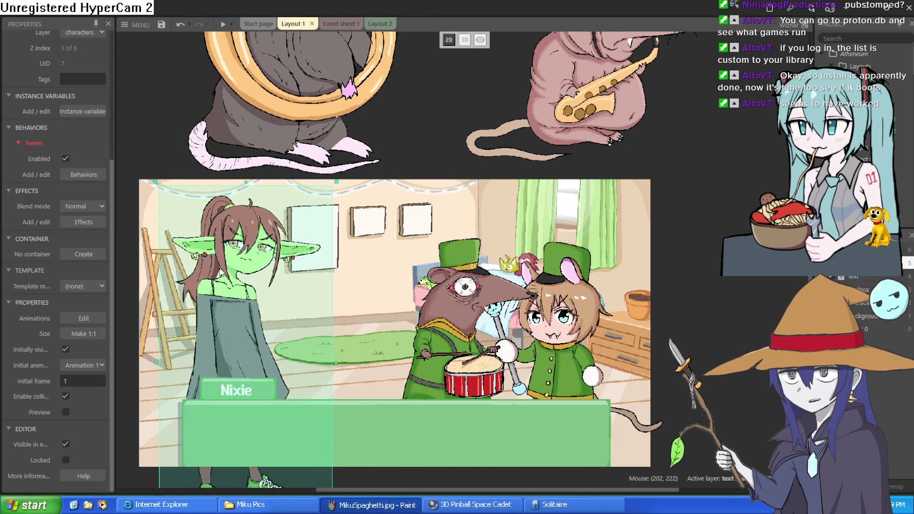
Step: Slide the saxophone rat left until it overlaps the tuba rat, then recentre the room
click(353, 124)
drag(580, 129, 479, 127)
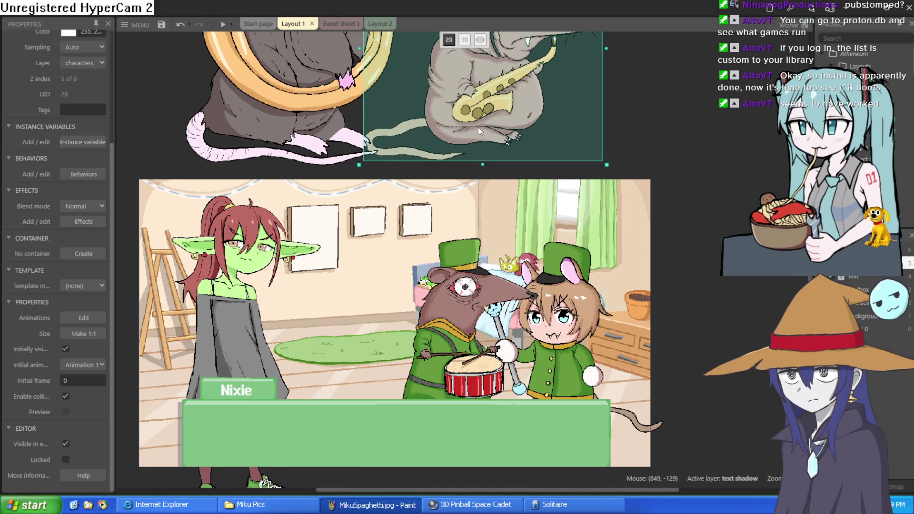
click(665, 131)
mouse_move(669, 143)
mouse_down()
mouse_move(679, 268)
mouse_move(682, 225)
mouse_move(687, 235)
mouse_up()
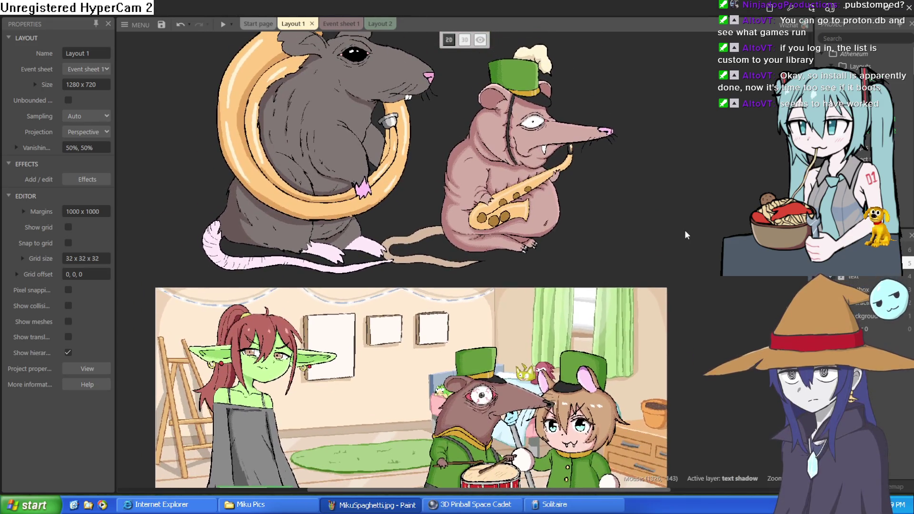
scroll(678, 229, down, 3)
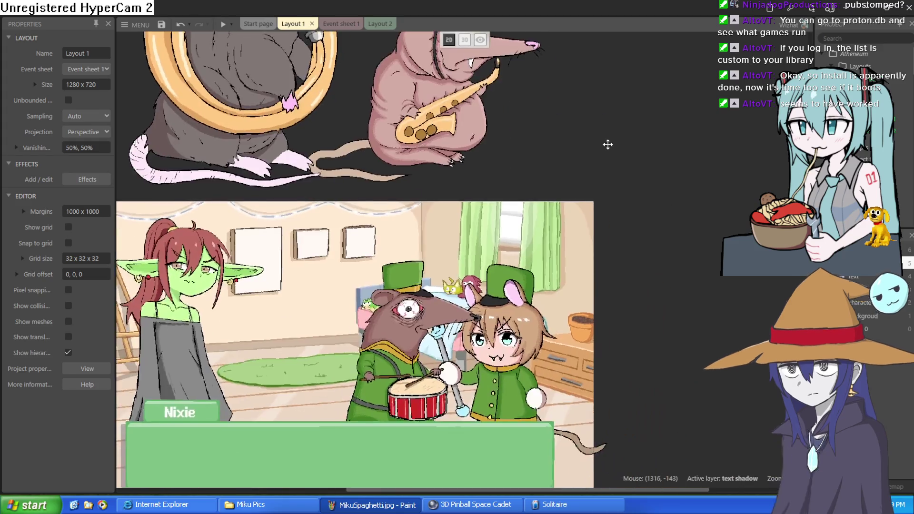
scroll(724, 289, down, 2)
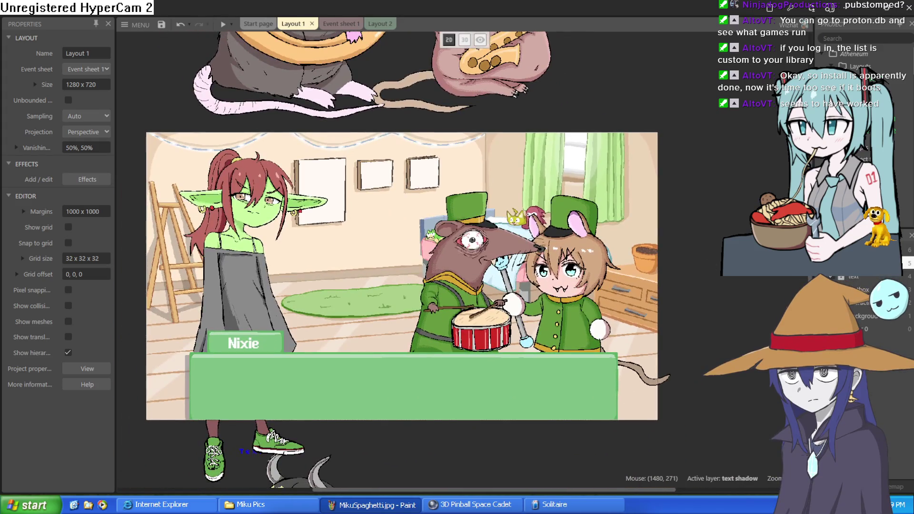
scroll(701, 221, up, 2)
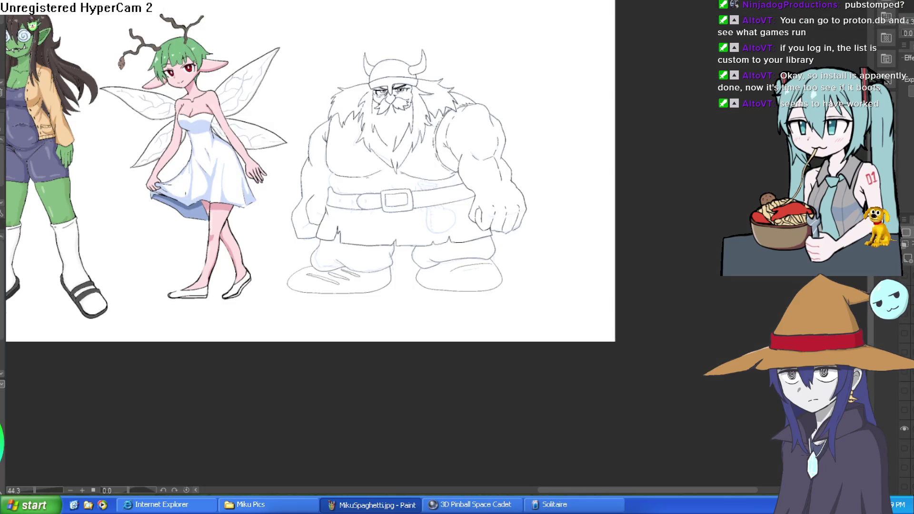
Step: Erase the sketch lines inside the lassoed shoe sole and drop the selection
scroll(509, 269, up, 5)
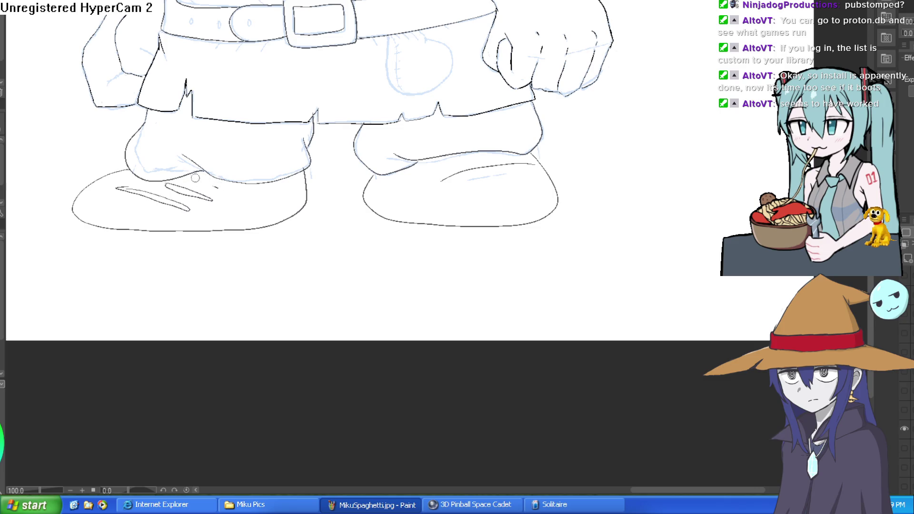
mouse_move(334, 143)
mouse_down()
mouse_move(318, 130)
mouse_move(264, 151)
mouse_move(264, 177)
mouse_move(355, 133)
mouse_up()
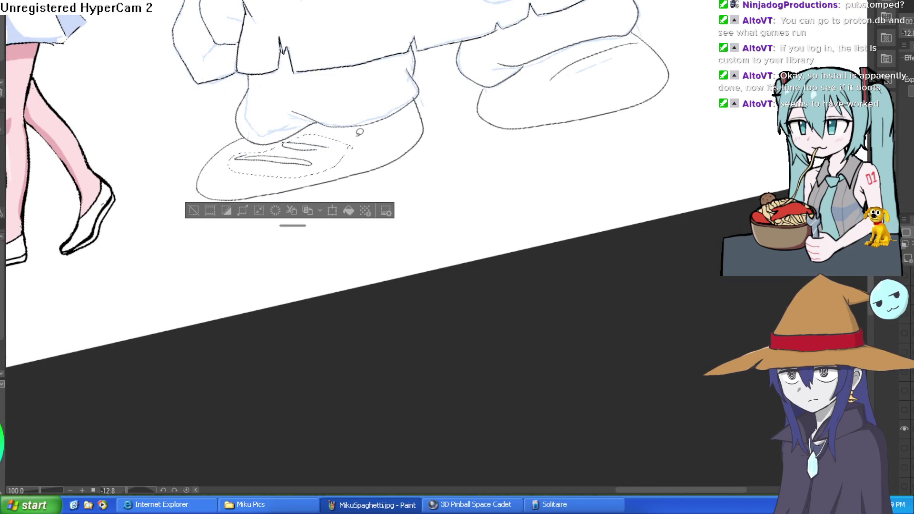
key(Delete)
key(ctrl+d)
drag(251, 193, 283, 154)
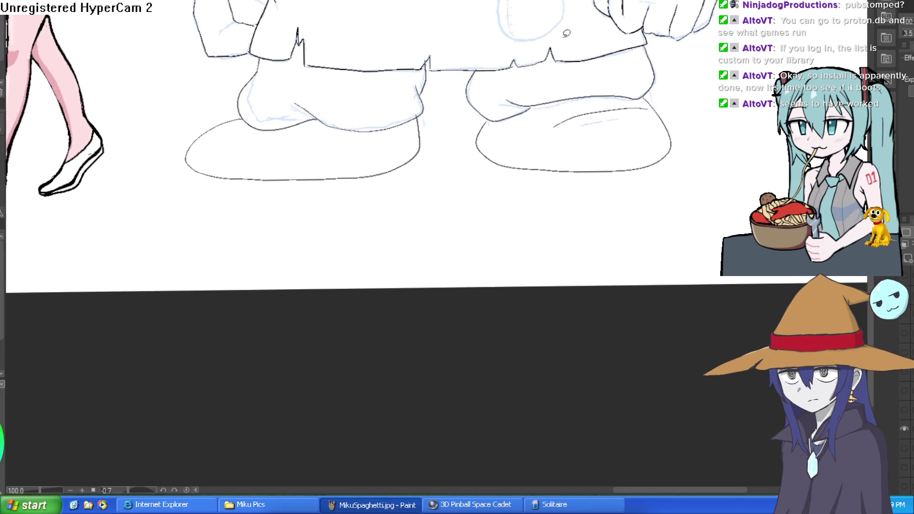
scroll(252, 119, up, 3)
Step: Undo the stray sole stroke, the zigzag and the lower boot strokes, leaving blue sketch
mouse_move(257, 123)
mouse_down()
mouse_move(173, 208)
mouse_move(281, 238)
mouse_up()
key(ctrl+z)
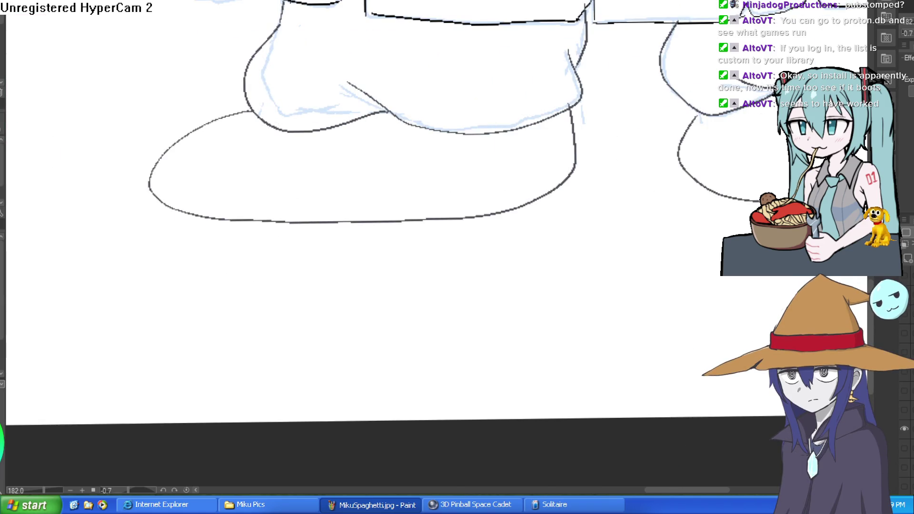
scroll(509, 188, down, 5)
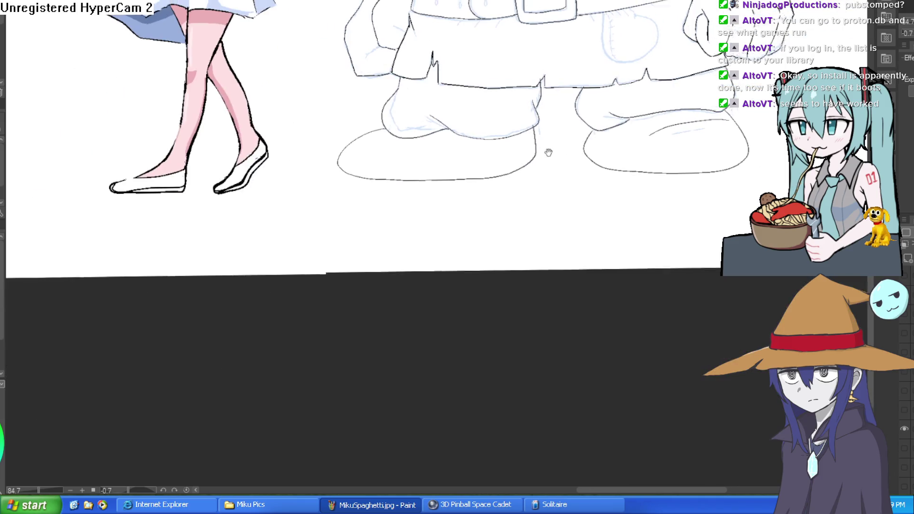
scroll(509, 188, up, 4)
scroll(509, 187, up, 2)
scroll(574, 192, up, 1)
key(ctrl+z)
key(ctrl+z)
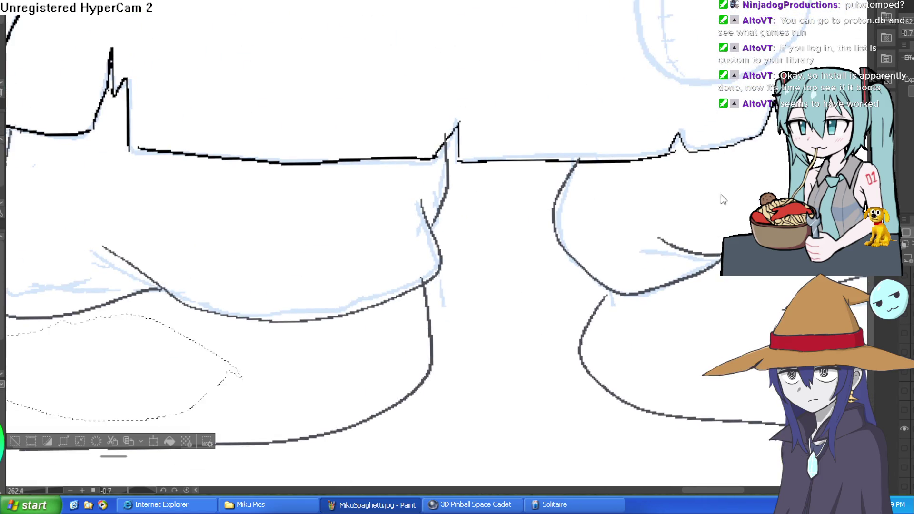
key(ctrl+z)
key(ctrl+z)
key(ctrl+z)
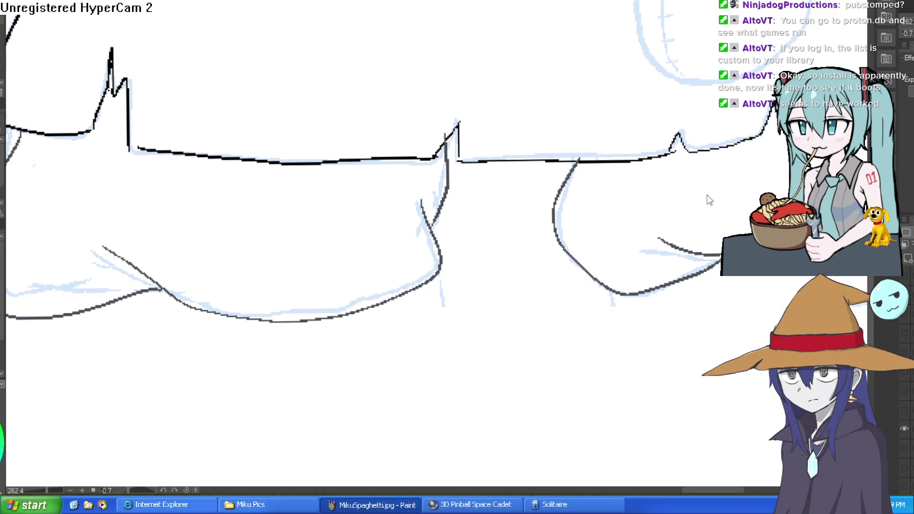
key(ctrl+z)
key(ctrl+z)
key(ctrl+z)
mouse_move(700, 190)
mouse_down()
mouse_move(635, 277)
mouse_move(591, 183)
mouse_up()
scroll(591, 191, down, 1)
scroll(553, 286, down, 1)
scroll(567, 229, down, 1)
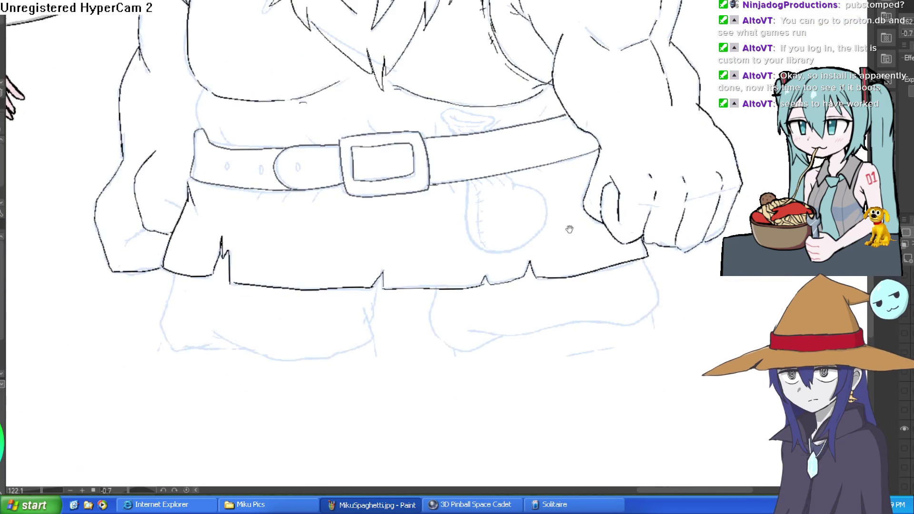
Step: Ink two belt holes as small black ovals beside the strap loop
scroll(619, 167, down, 1)
scroll(355, 172, up, 5)
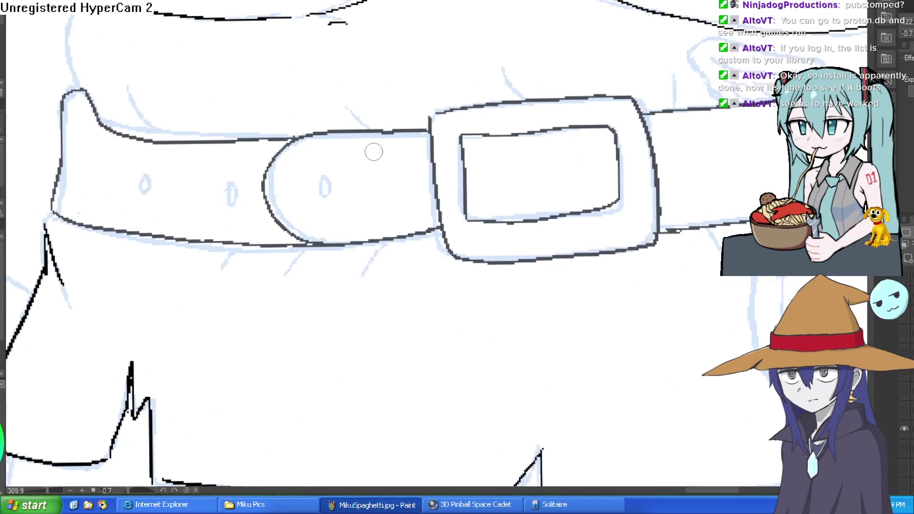
drag(231, 181, 230, 182)
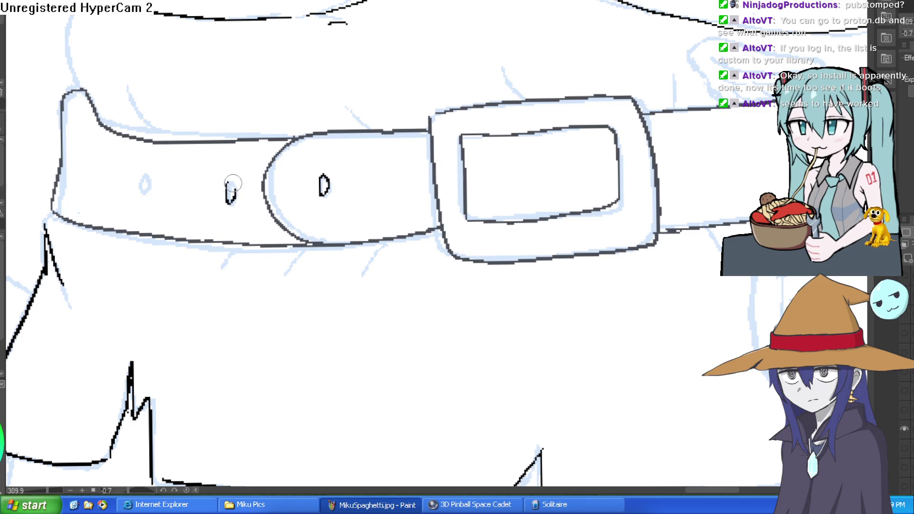
mouse_move(143, 174)
mouse_down()
mouse_move(145, 193)
mouse_move(143, 175)
mouse_up()
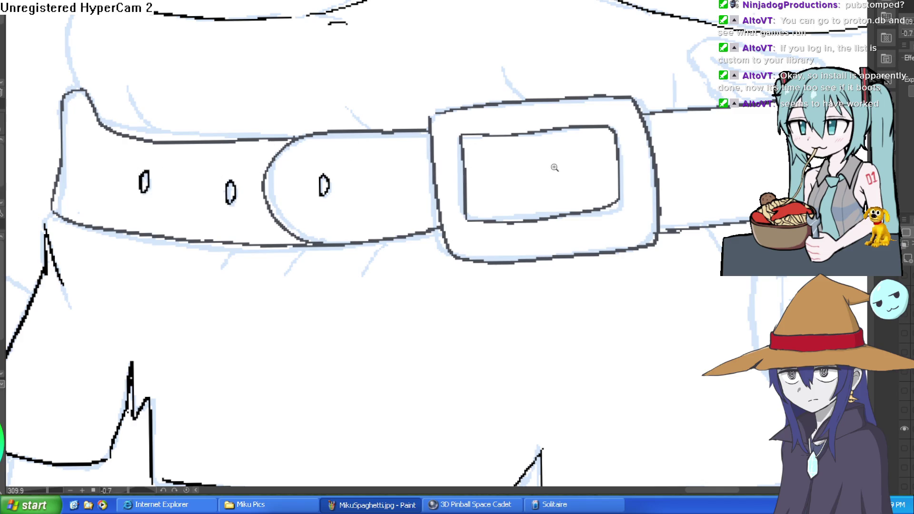
Step: Zoom in and out on the belt, then pan to the dwarf's fist above the pocket
scroll(550, 166, down, 2)
scroll(536, 158, up, 4)
scroll(572, 171, down, 7)
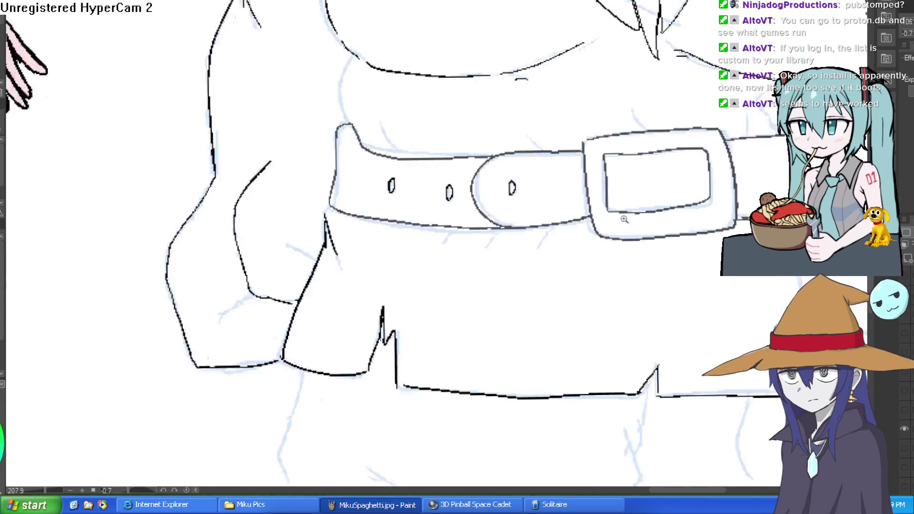
scroll(619, 181, up, 5)
scroll(691, 184, down, 5)
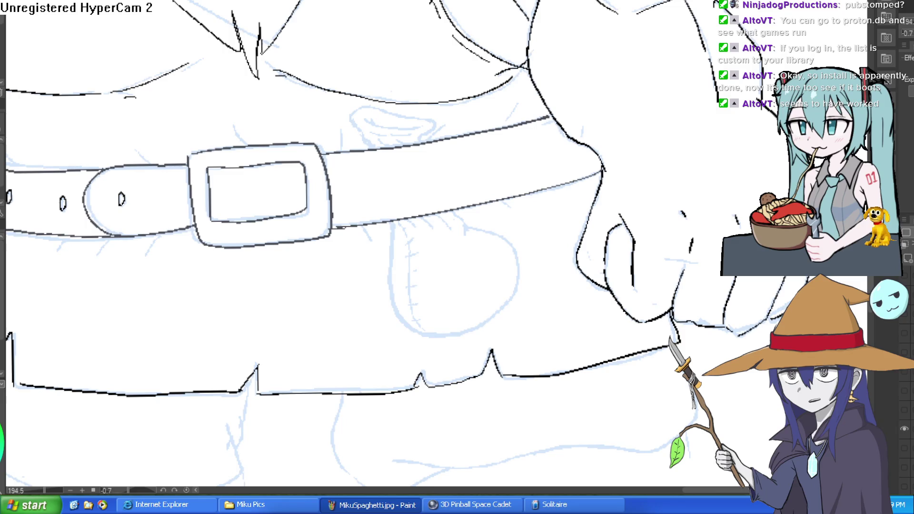
scroll(600, 181, up, 5)
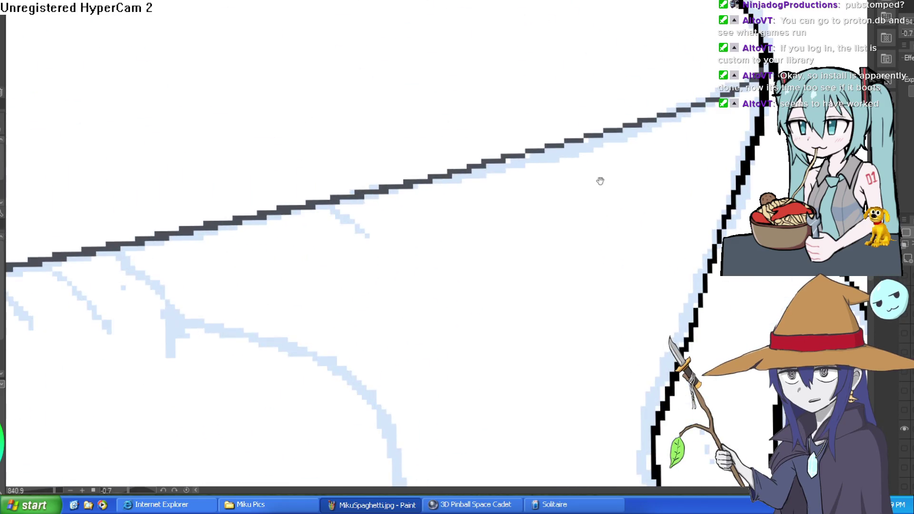
scroll(700, 185, down, 6)
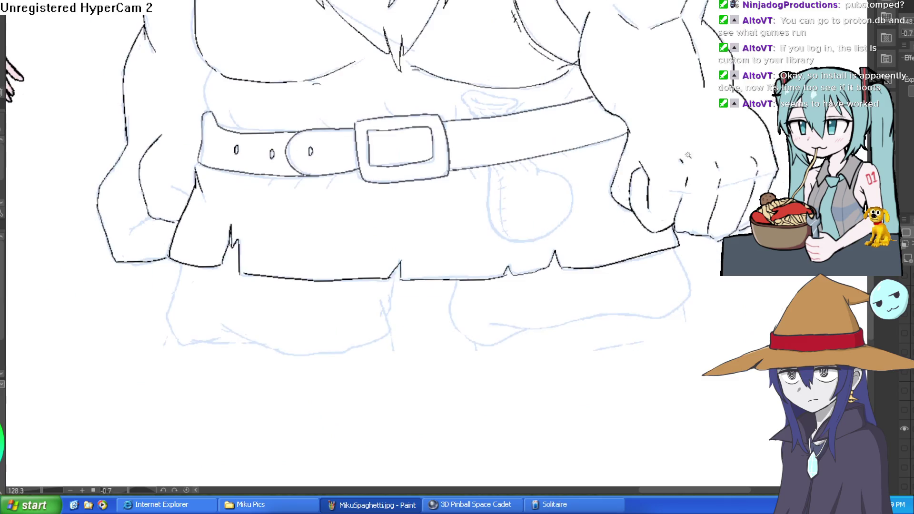
scroll(571, 153, up, 4)
scroll(576, 167, down, 6)
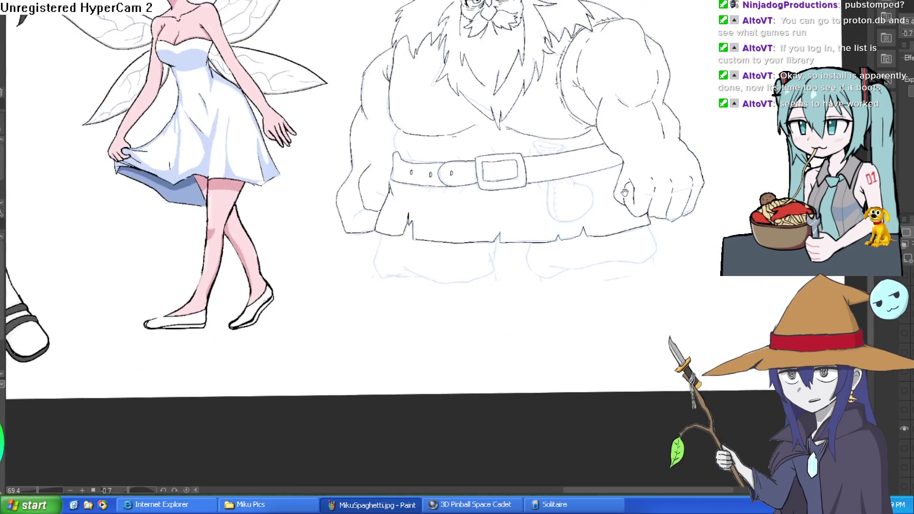
scroll(561, 149, up, 8)
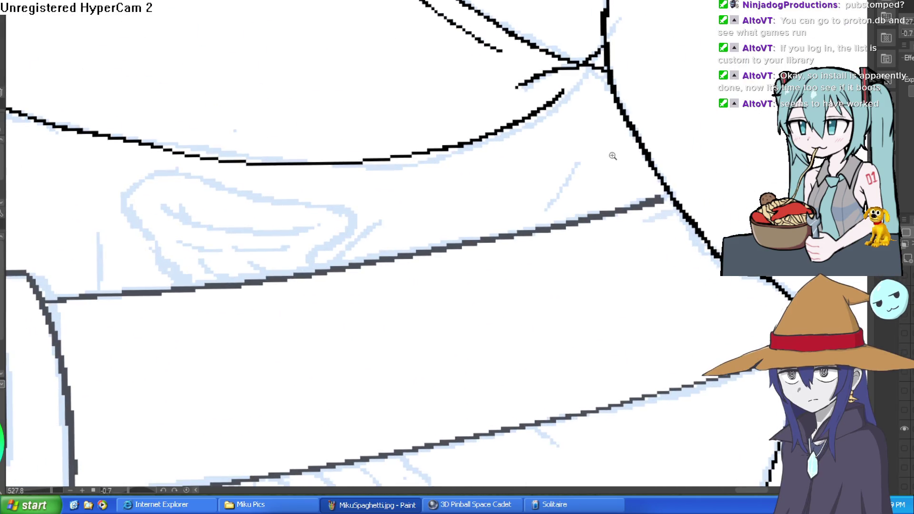
scroll(699, 118, down, 3)
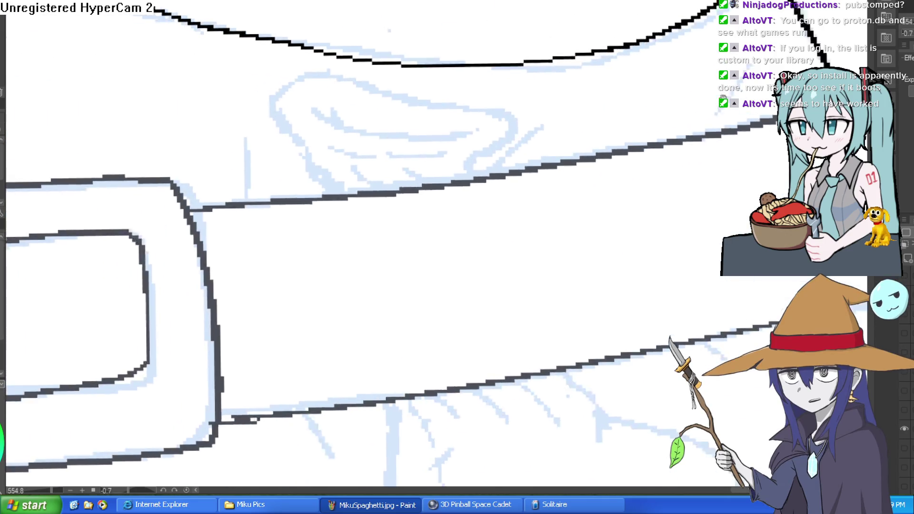
scroll(616, 91, down, 3)
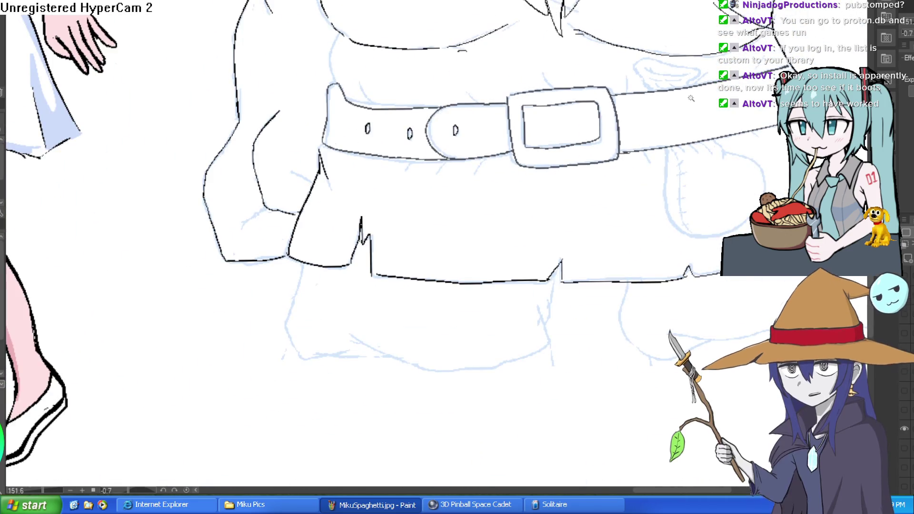
scroll(284, 176, up, 6)
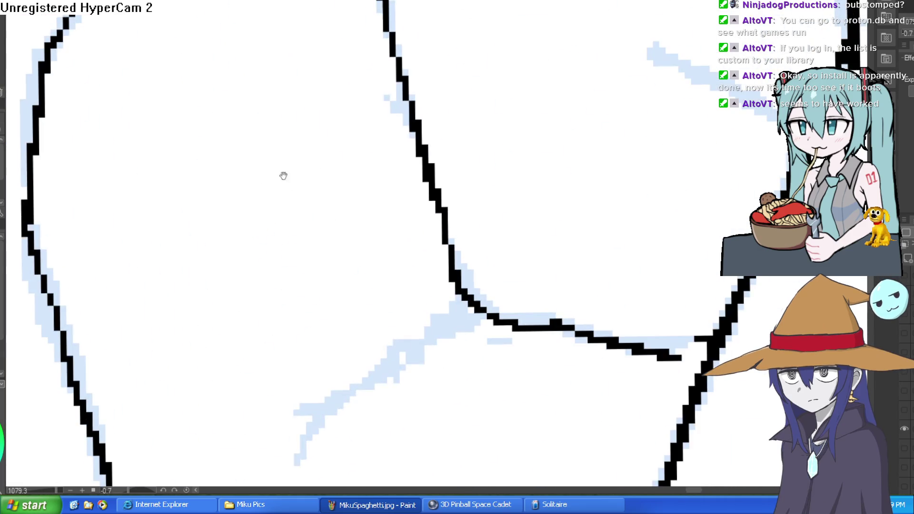
scroll(487, 145, down, 4)
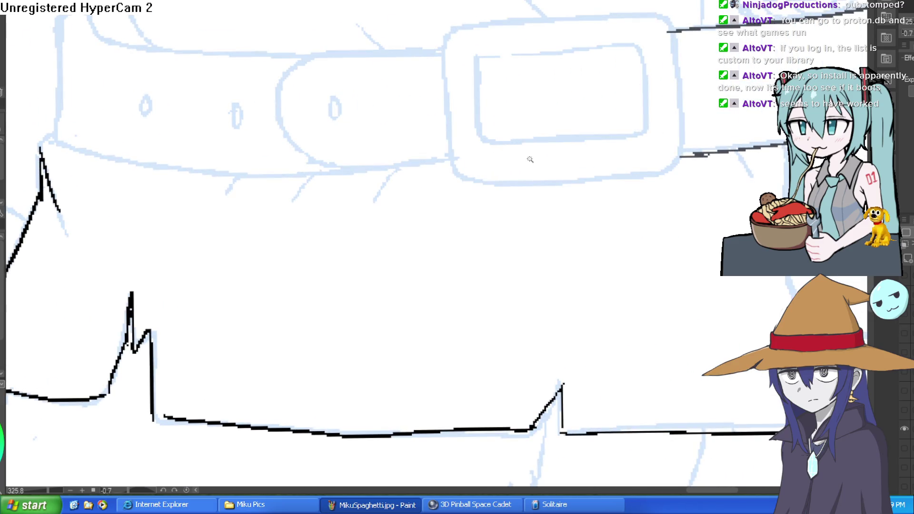
scroll(527, 155, down, 1)
scroll(572, 224, up, 1)
scroll(489, 196, down, 1)
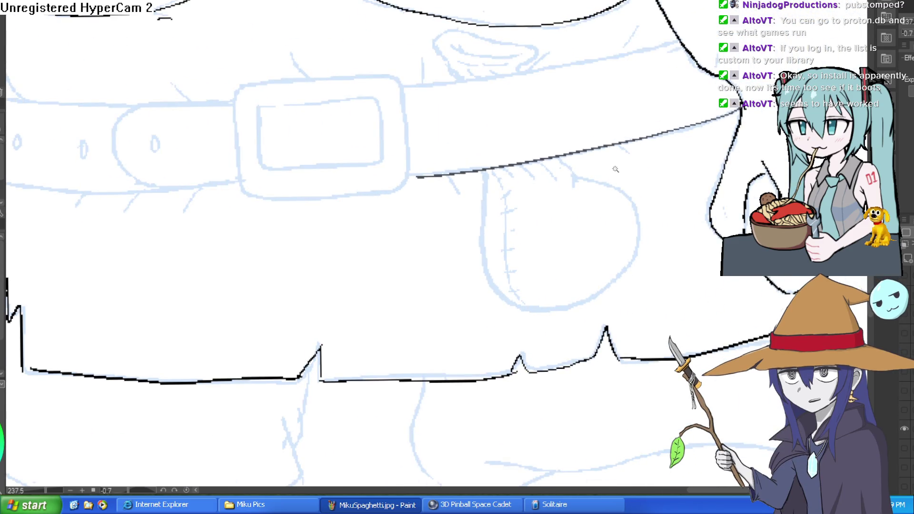
mouse_move(624, 176)
mouse_down()
mouse_move(584, 188)
mouse_move(547, 149)
mouse_move(358, 271)
mouse_up()
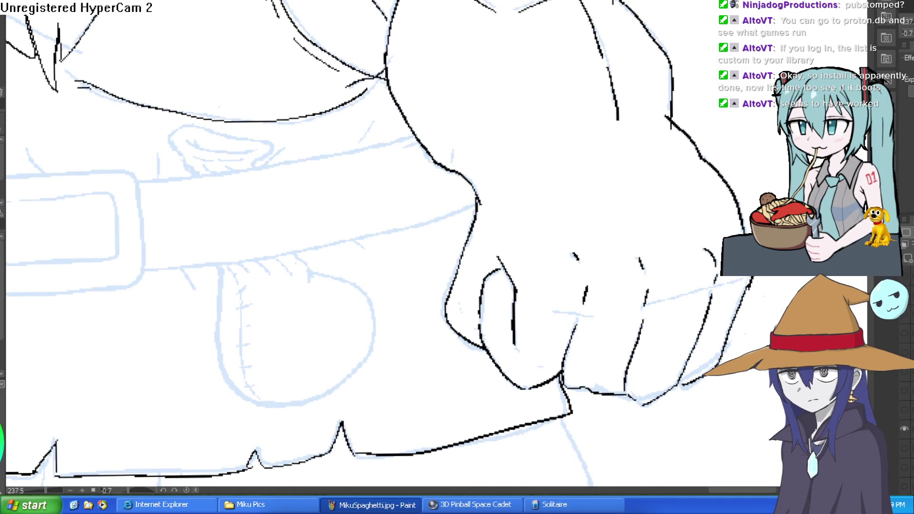
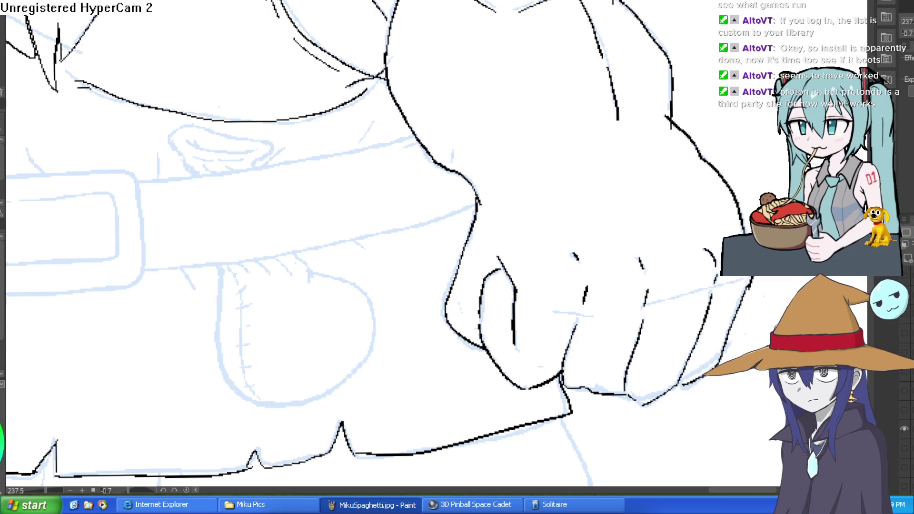
Step: Clear the stray selection and ink the right and left edges of the diagonal strap
click(335, 323)
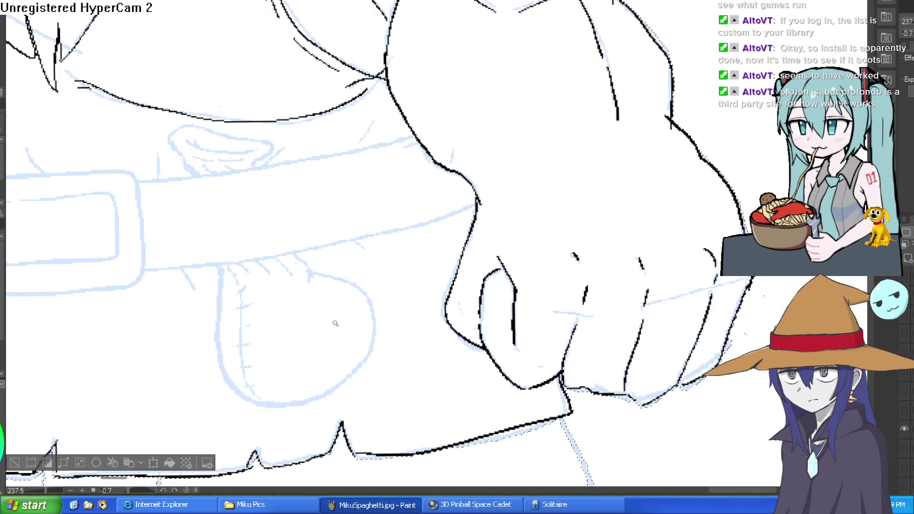
key(ctrl+d)
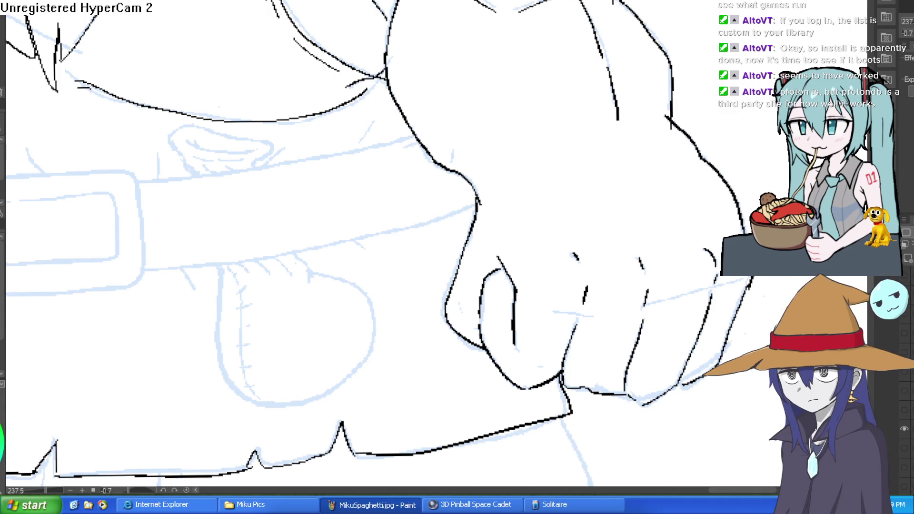
drag(448, 162, 482, 146)
scroll(482, 146, down, 8)
mouse_move(467, 113)
mouse_down()
mouse_move(521, 261)
mouse_move(596, 235)
mouse_move(553, 258)
mouse_up()
mouse_move(525, 137)
mouse_down()
mouse_move(493, 301)
mouse_move(525, 137)
mouse_up()
key(ctrl+z)
mouse_move(469, 120)
mouse_down()
mouse_move(448, 186)
mouse_move(429, 323)
mouse_up()
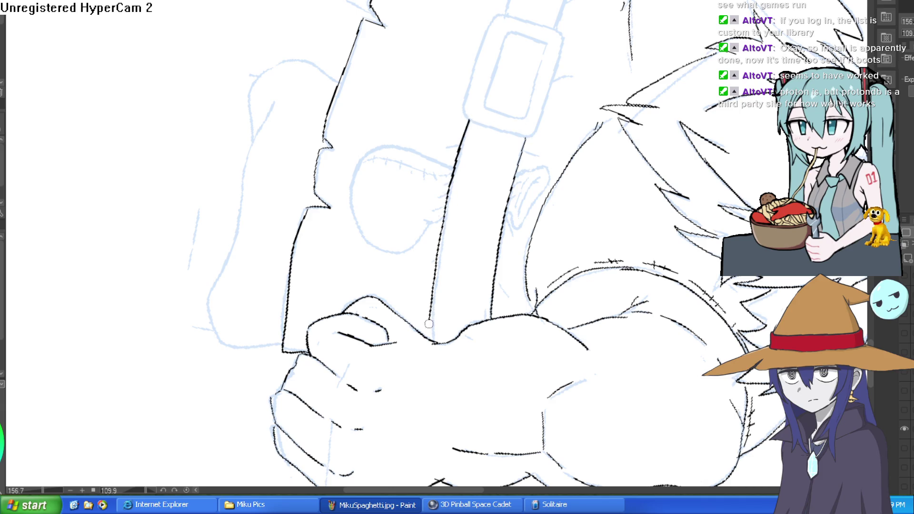
mouse_move(540, 115)
mouse_down()
mouse_move(458, 143)
mouse_move(373, 190)
mouse_move(678, 36)
mouse_move(676, 62)
mouse_up()
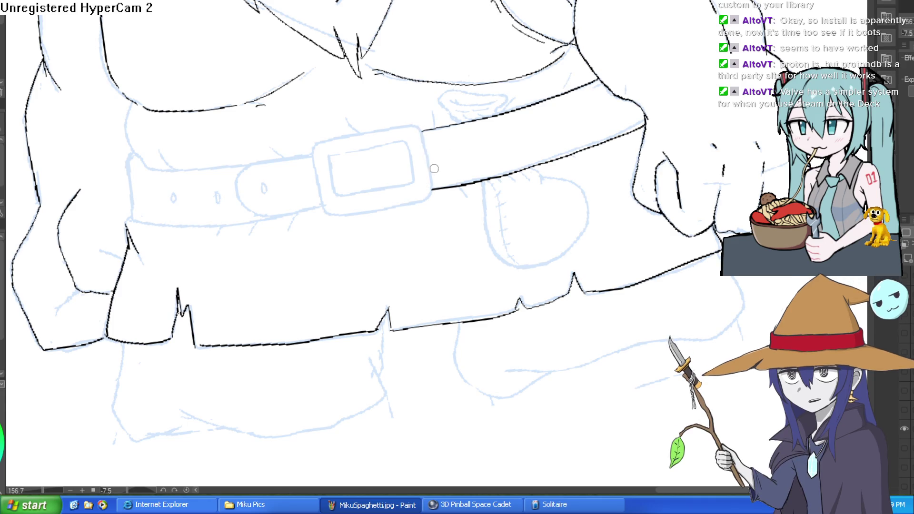
Step: Ink the buckle's outer right edge and the inner rectangle's bottom and right edges
scroll(434, 168, up, 2)
mouse_move(465, 61)
mouse_down()
mouse_move(481, 167)
mouse_move(465, 64)
mouse_move(482, 138)
mouse_move(465, 202)
mouse_move(378, 225)
mouse_move(280, 232)
mouse_move(255, 167)
mouse_move(251, 94)
mouse_move(458, 54)
mouse_move(468, 62)
mouse_move(469, 223)
mouse_up()
key(ctrl+z)
click(443, 76)
key(ctrl+z)
mouse_move(459, 136)
mouse_down()
mouse_move(463, 222)
mouse_move(224, 271)
mouse_move(167, 214)
mouse_move(160, 125)
mouse_move(378, 92)
mouse_move(435, 73)
mouse_move(153, 122)
mouse_move(177, 272)
mouse_move(348, 248)
mouse_move(465, 219)
mouse_move(461, 138)
mouse_up()
key(ctrl+z)
drag(478, 212, 478, 109)
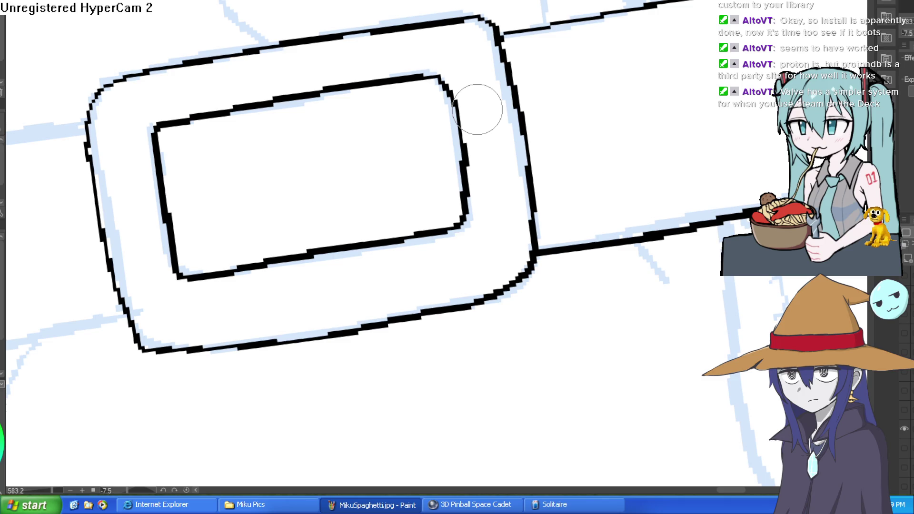
Step: Extend the belt line up from the buckle's corner, redrawing it once
scroll(478, 109, down, 5)
drag(540, 102, 554, 224)
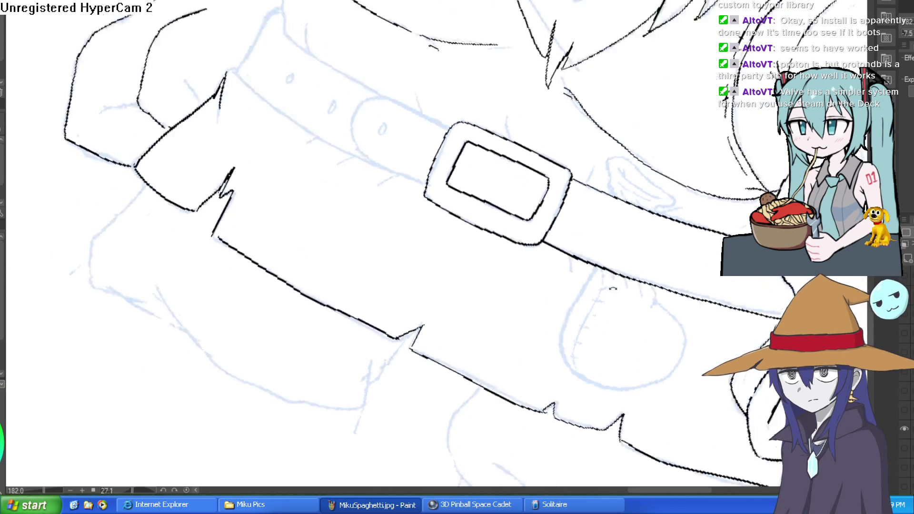
scroll(554, 224, up, 3)
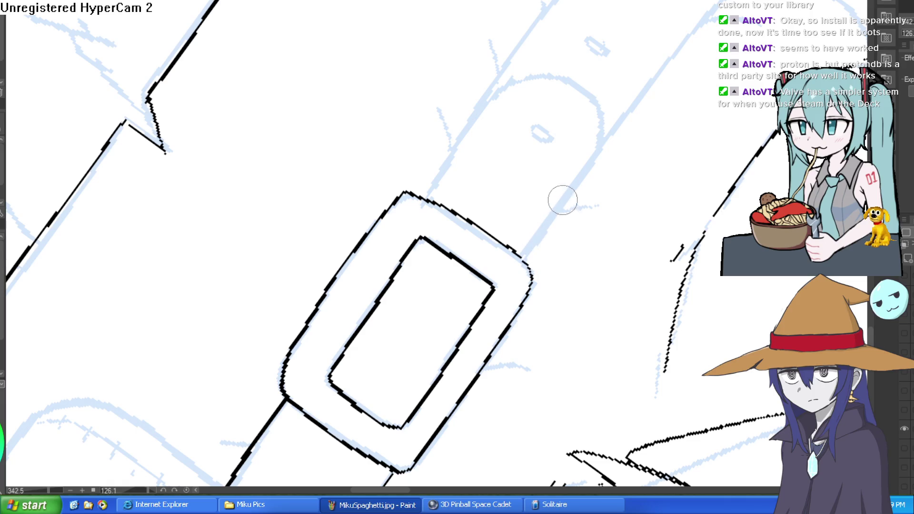
drag(523, 258, 600, 127)
key(ctrl+z)
mouse_move(523, 259)
mouse_down()
mouse_move(600, 135)
mouse_move(533, 82)
mouse_move(431, 191)
mouse_up()
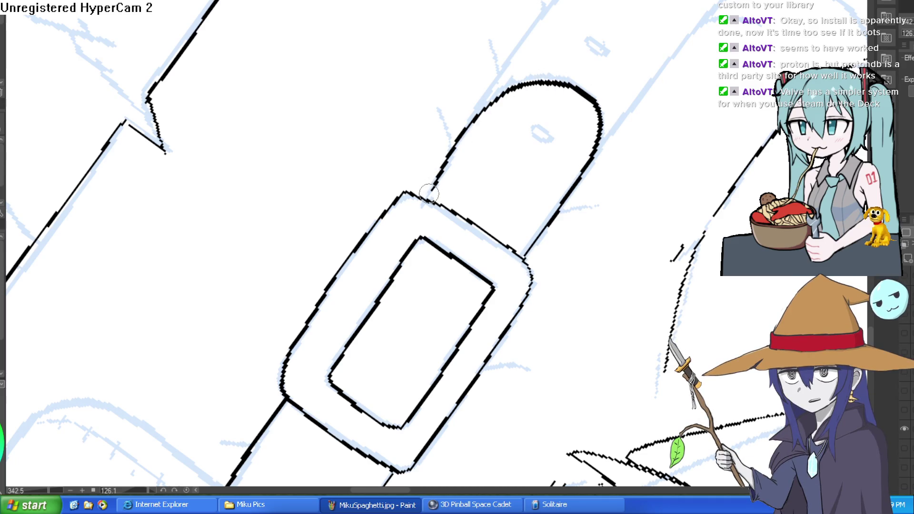
mouse_move(566, 142)
mouse_down()
mouse_move(596, 148)
mouse_move(476, 56)
mouse_move(405, 54)
mouse_up()
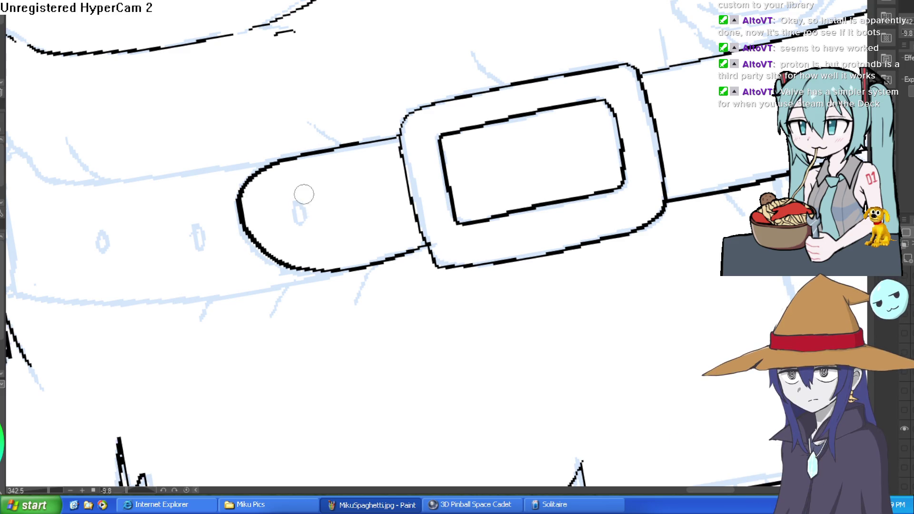
Step: Ink one strap hole, plus the strap's right edge, rounded tip and left edge
drag(298, 204, 297, 206)
drag(659, 172, 562, 286)
scroll(560, 290, down, 4)
mouse_move(511, 251)
mouse_down()
mouse_move(514, 167)
mouse_move(543, 127)
mouse_move(449, 101)
mouse_move(373, 114)
mouse_move(293, 202)
mouse_up()
mouse_move(347, 114)
mouse_down()
mouse_move(334, 184)
mouse_move(499, 206)
mouse_up()
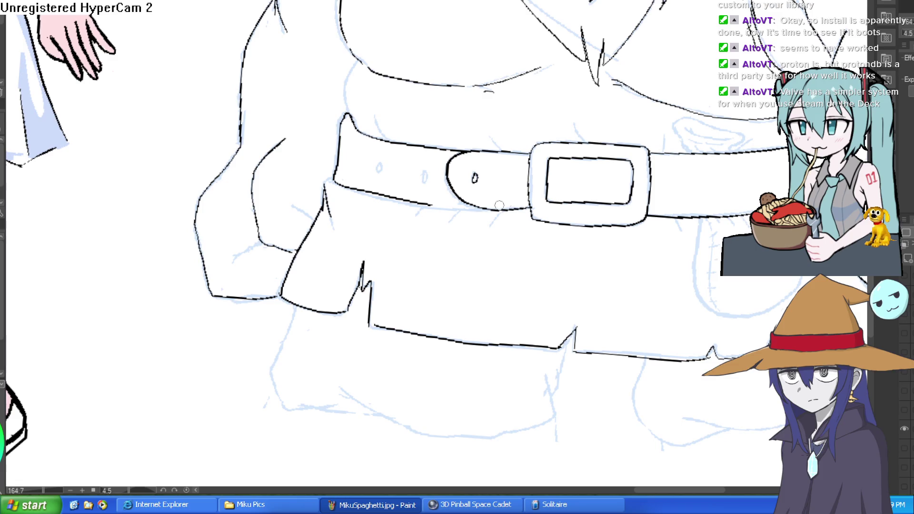
Step: Carry the strap's left edge down to the tip and ink two more holes
drag(471, 171, 493, 250)
scroll(493, 250, up, 4)
drag(445, 121, 439, 240)
mouse_move(500, 137)
mouse_down()
mouse_move(490, 143)
mouse_move(508, 141)
mouse_up()
mouse_move(498, 53)
mouse_down()
mouse_move(517, 55)
mouse_move(505, 50)
mouse_up()
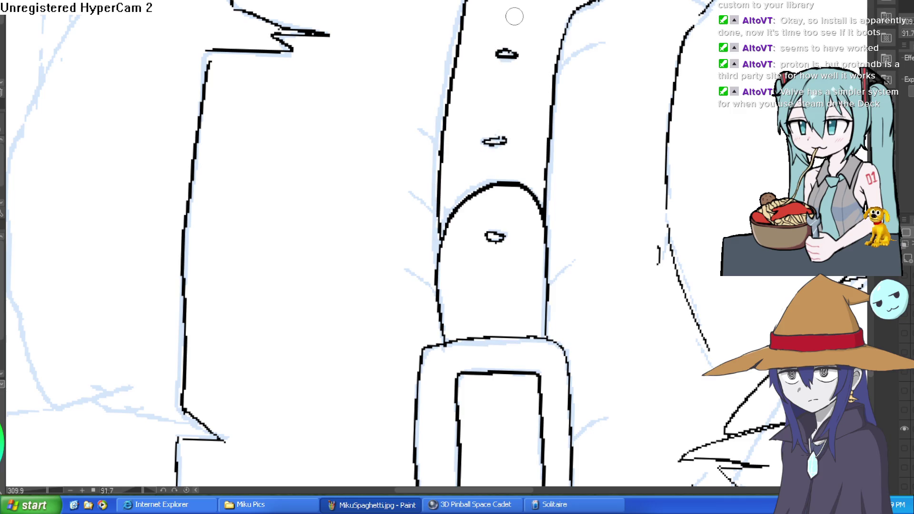
mouse_move(620, 48)
mouse_down()
mouse_move(471, 43)
mouse_move(361, 90)
mouse_up()
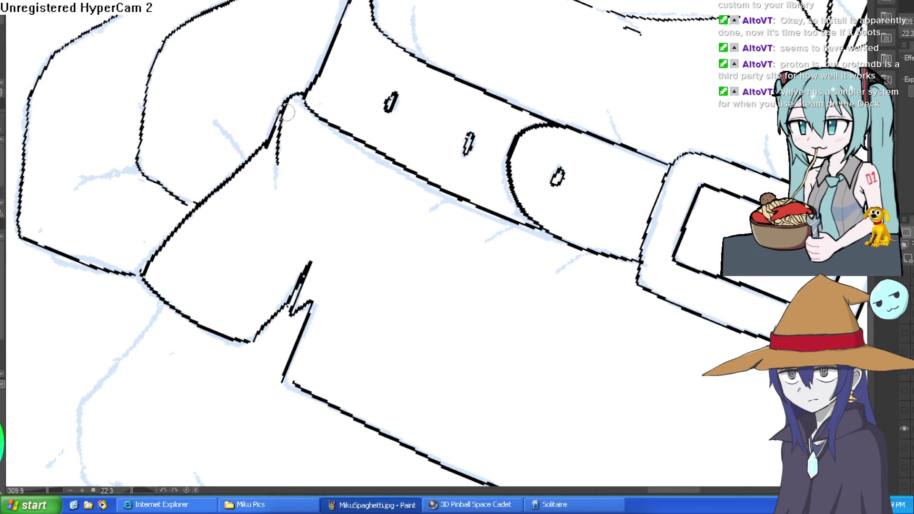
scroll(363, 55, up, 5)
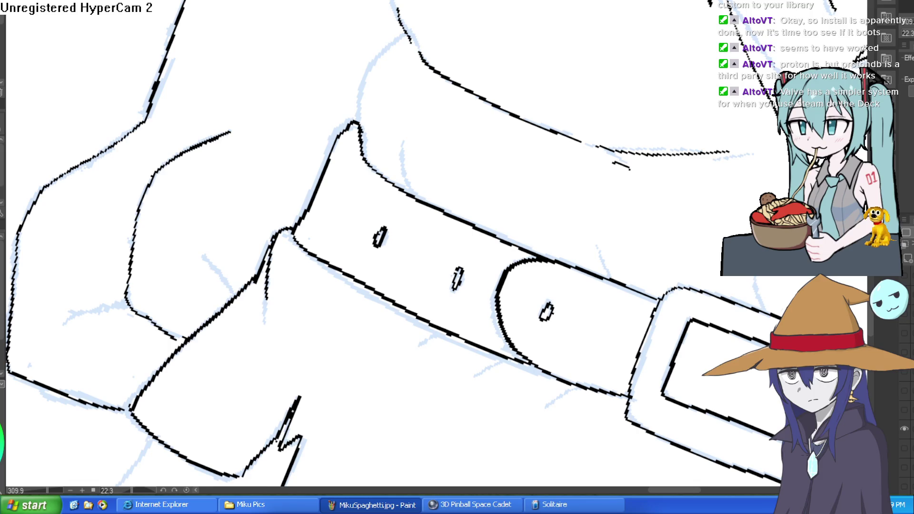
Step: Trace the sketch line above the belt and a short stroke beside it
drag(356, 123, 405, 31)
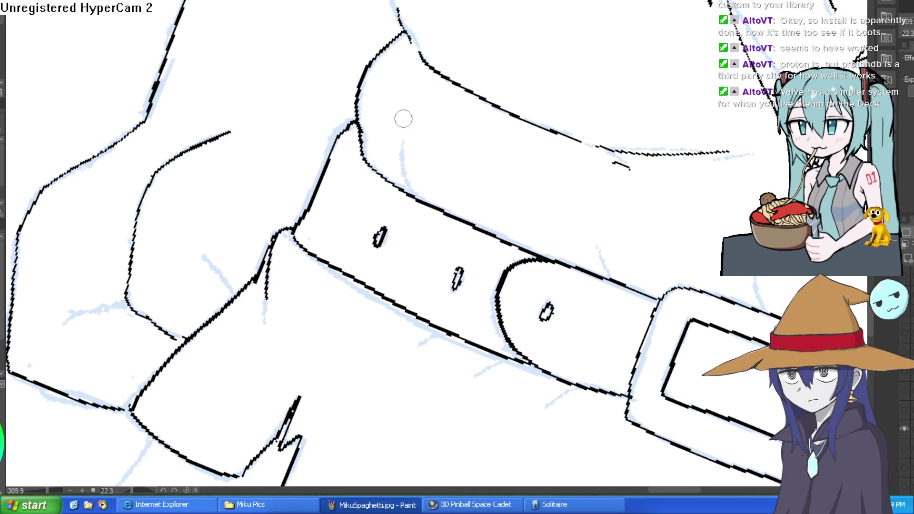
drag(681, 146, 553, 36)
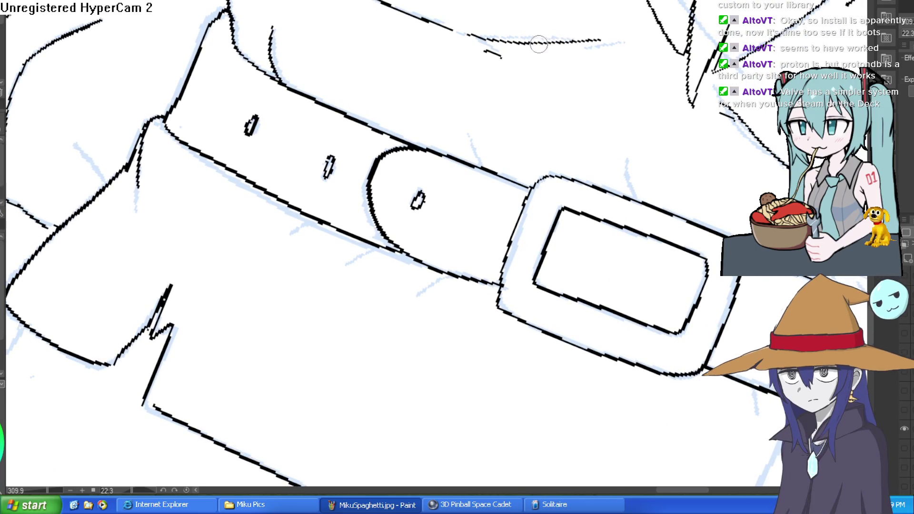
drag(538, 45, 543, 120)
drag(491, 188, 487, 131)
drag(613, 108, 581, 38)
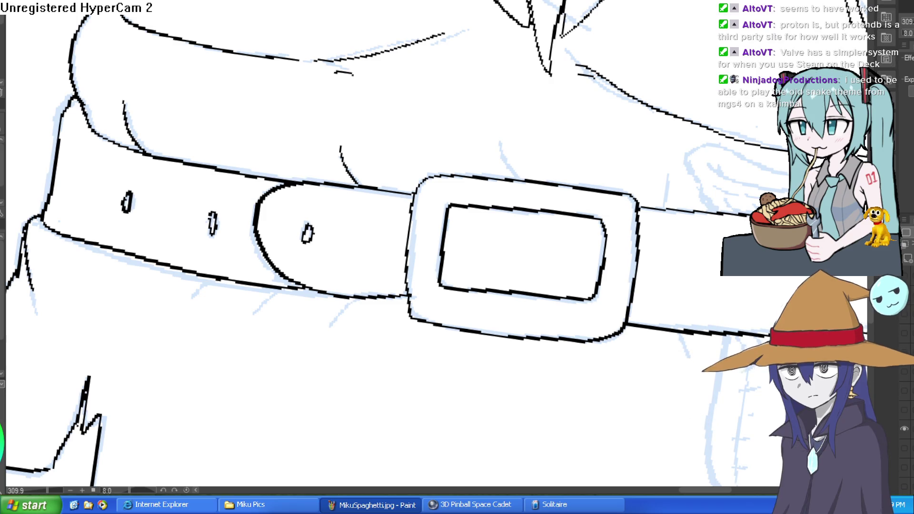
Step: Ink a curved fold above the buckle and a short stroke above the belt
drag(509, 173, 496, 138)
key(ctrl+z)
drag(517, 181, 496, 130)
drag(700, 164, 532, 129)
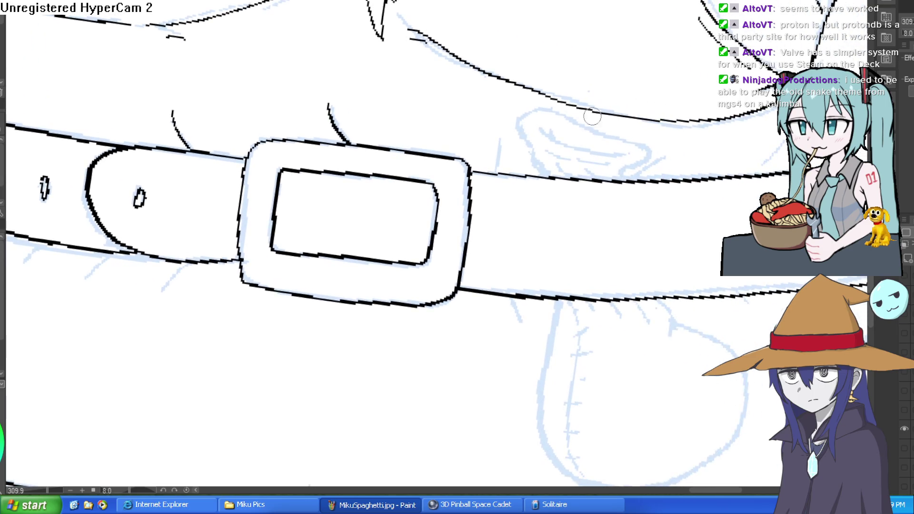
drag(496, 174, 501, 139)
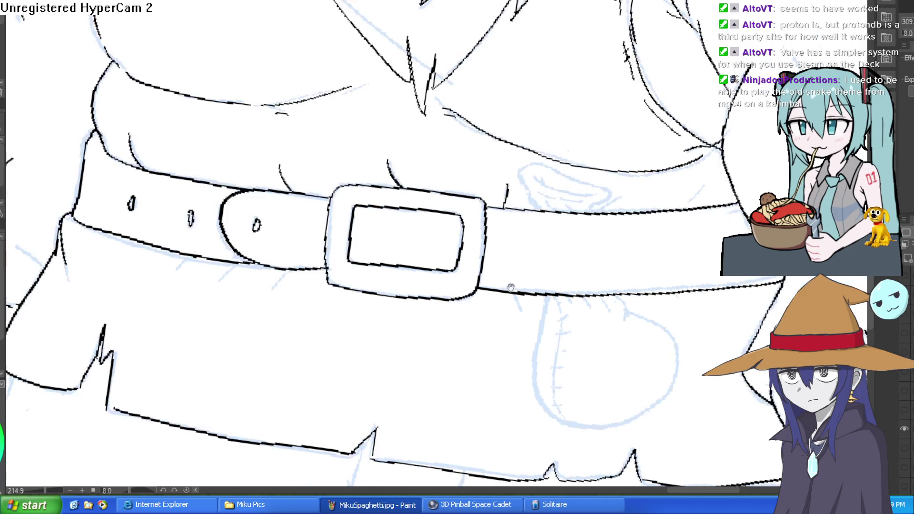
Step: Add fold lines below the belt, undoing the overly long one
scroll(531, 280, down, 3)
drag(297, 196, 277, 218)
mouse_move(247, 189)
mouse_down()
mouse_move(218, 212)
mouse_move(172, 203)
mouse_up()
key(ctrl+z)
Step: Ink the knuckle lines and finger creases on the fist by the hip
drag(240, 227, 376, 155)
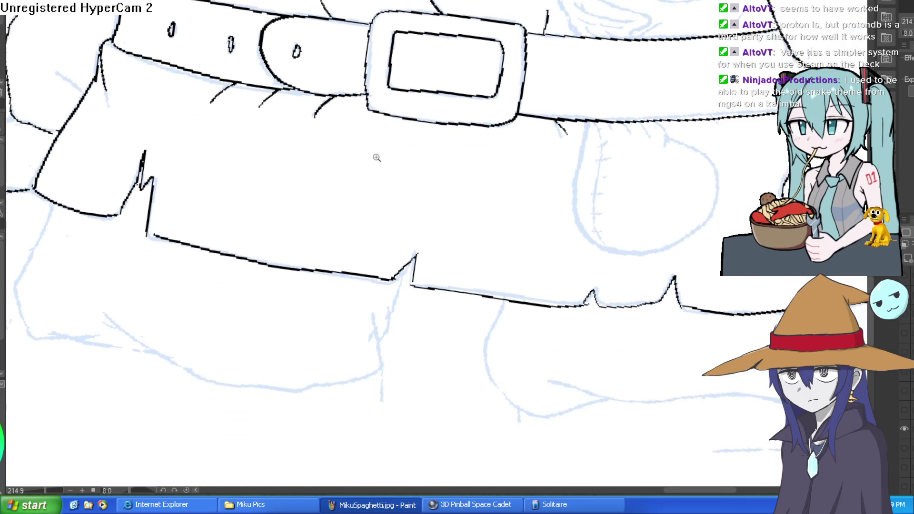
scroll(376, 155, down, 5)
scroll(646, 192, down, 2)
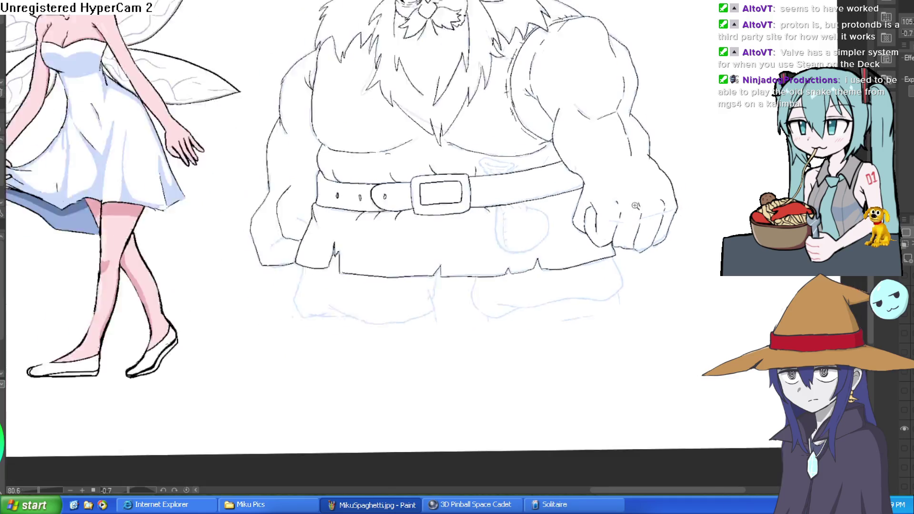
scroll(339, 213, up, 5)
scroll(339, 213, up, 2)
mouse_move(393, 210)
mouse_down()
mouse_move(328, 236)
mouse_move(334, 248)
mouse_up()
drag(503, 158, 450, 127)
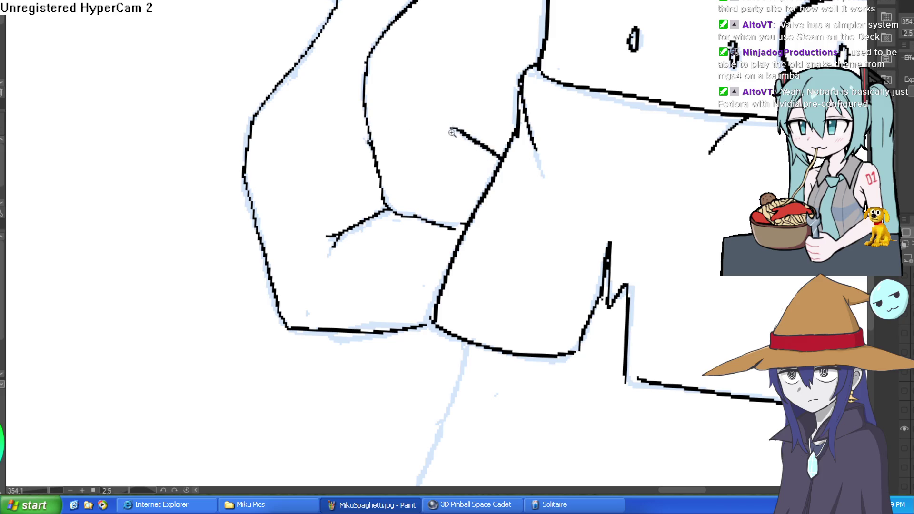
scroll(666, 116, down, 10)
scroll(667, 115, right, 4)
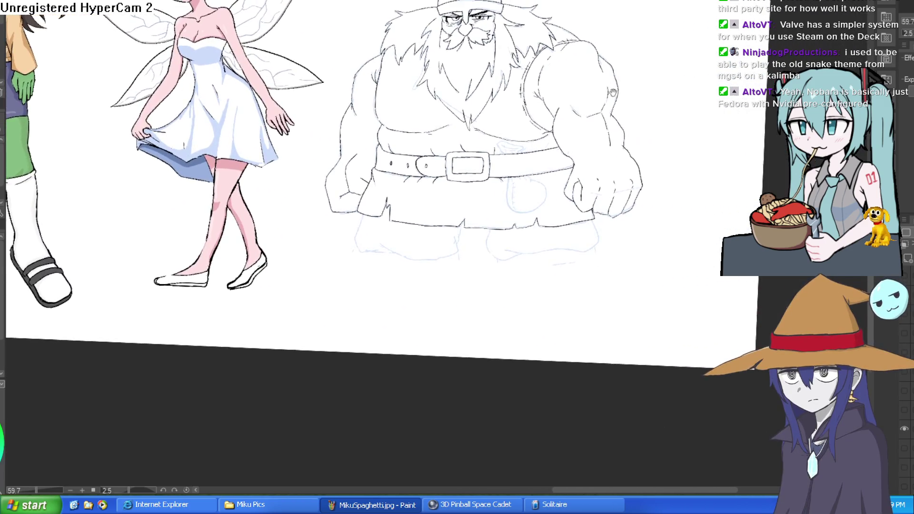
scroll(342, 122, up, 4)
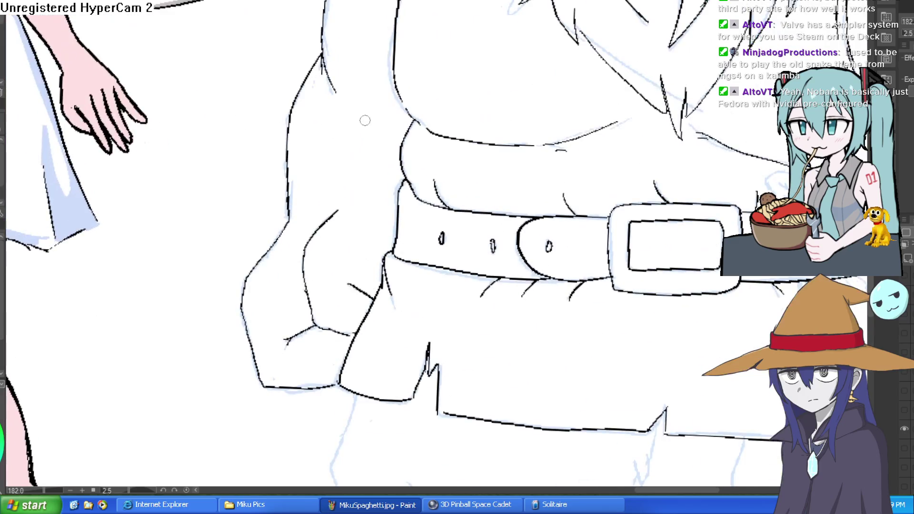
scroll(577, 97, down, 3)
scroll(662, 93, right, 6)
scroll(662, 93, up, 3)
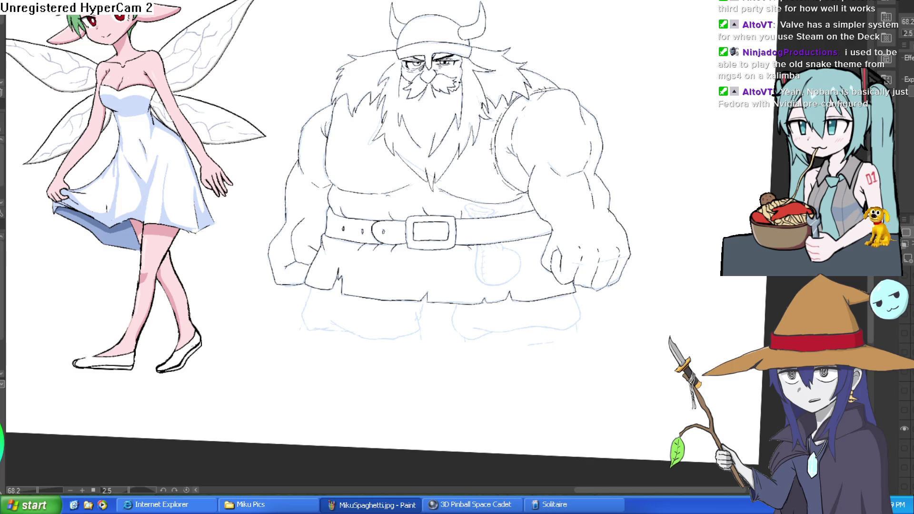
scroll(651, 116, up, 7)
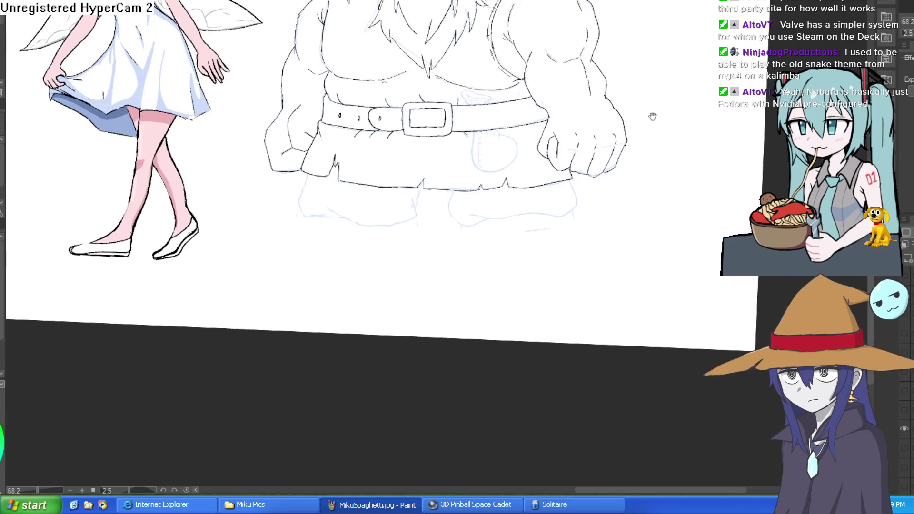
Step: Trace the right boot's outline, then the left boot's sides and bottom edge
mouse_move(610, 119)
mouse_down()
mouse_move(629, 198)
mouse_move(543, 239)
mouse_move(404, 248)
mouse_move(278, 236)
mouse_up()
mouse_move(324, 255)
mouse_down()
mouse_move(305, 259)
mouse_move(187, 220)
mouse_move(200, 158)
mouse_up()
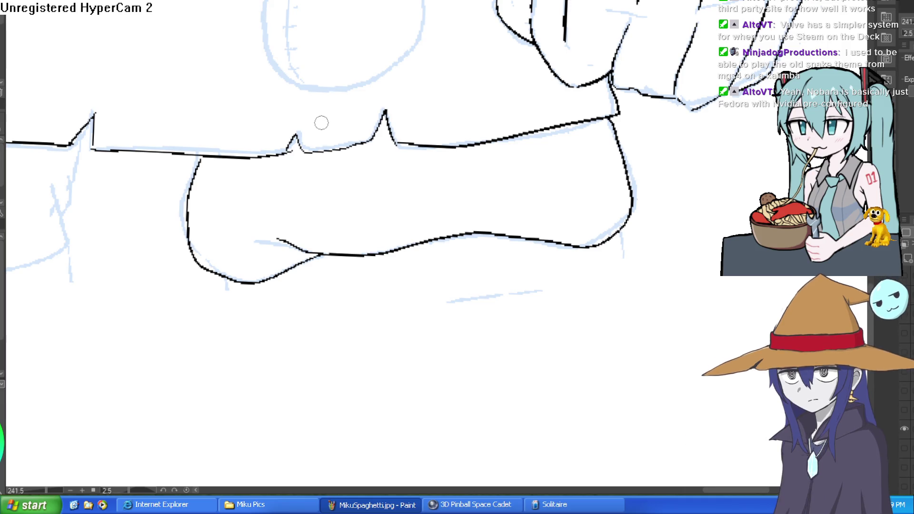
drag(323, 194, 394, 84)
scroll(638, 145, down, 3)
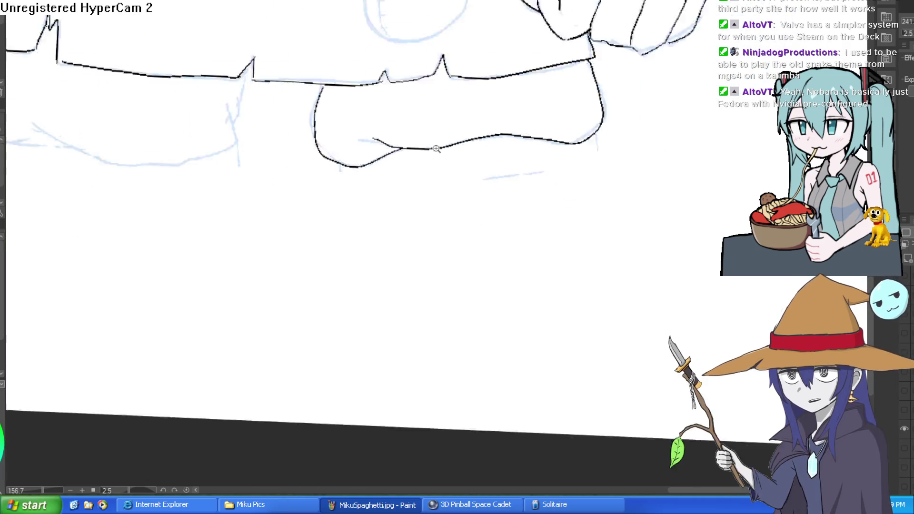
drag(410, 94, 397, 137)
mouse_move(204, 70)
mouse_down()
mouse_move(207, 129)
mouse_move(250, 141)
mouse_move(288, 128)
mouse_move(321, 135)
mouse_up()
mouse_move(253, 141)
mouse_down()
mouse_move(314, 148)
mouse_move(397, 138)
mouse_up()
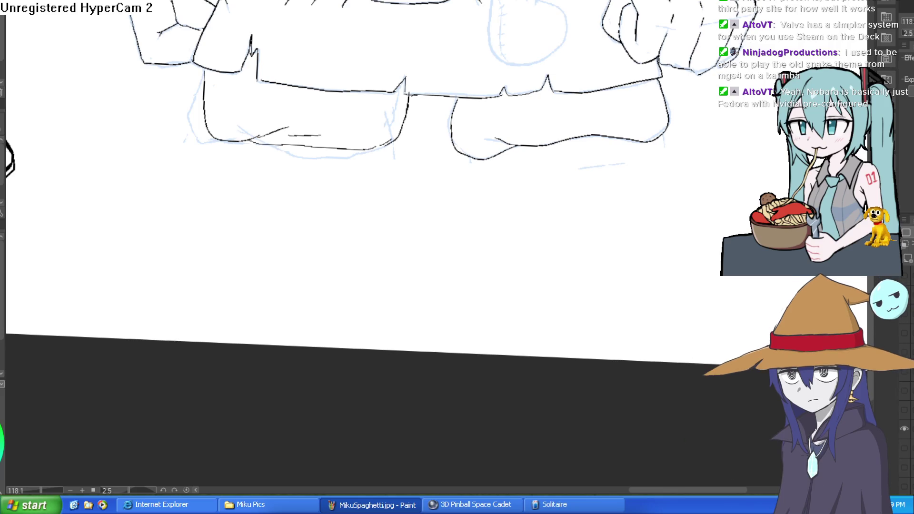
drag(528, 200, 558, 106)
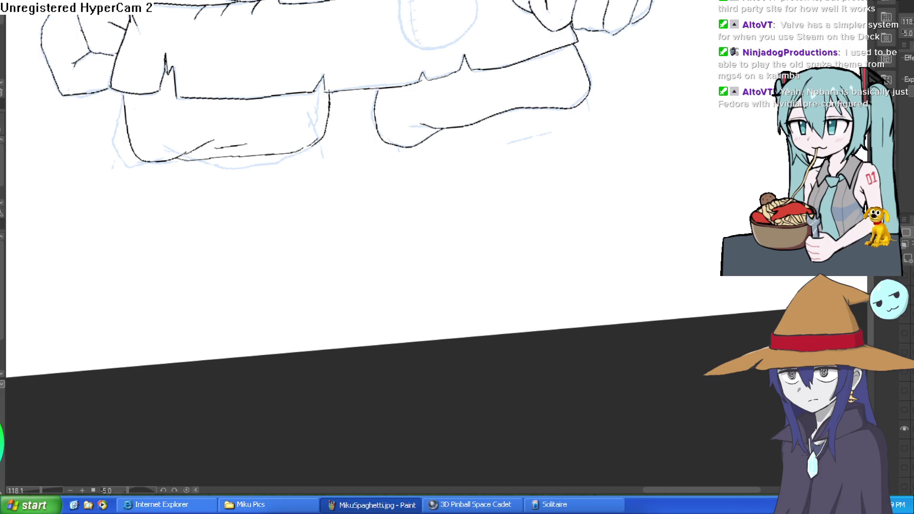
scroll(600, 139, up, 5)
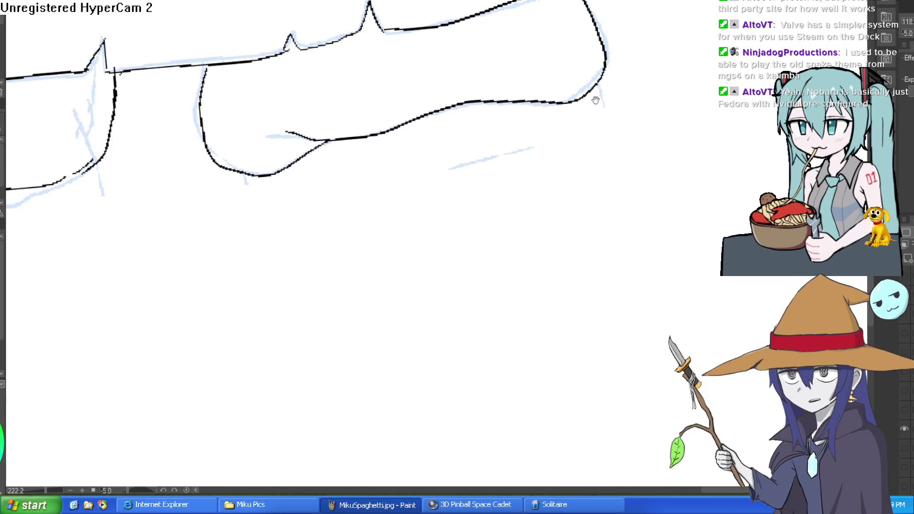
Step: Try two short ink strokes below the boots and undo them
scroll(659, 126, down, 3)
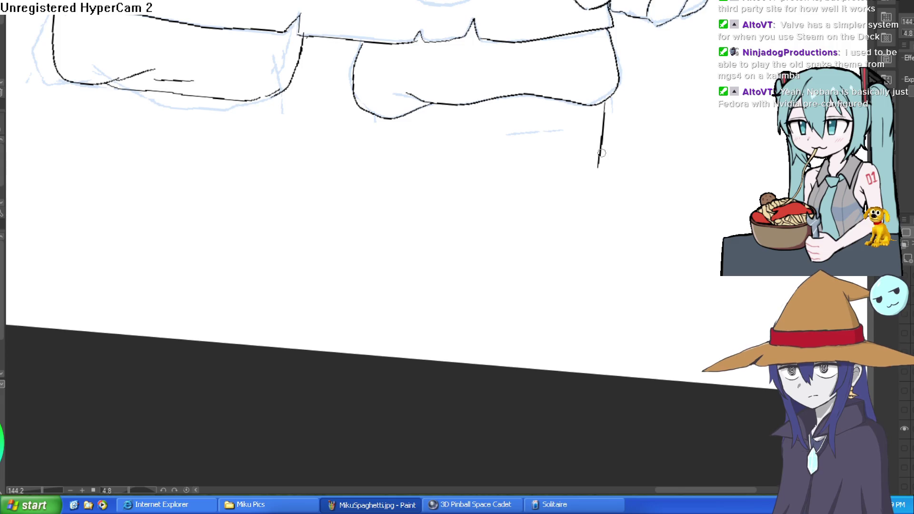
drag(608, 100, 603, 128)
drag(380, 117, 386, 136)
key(ctrl+z)
key(ctrl+z)
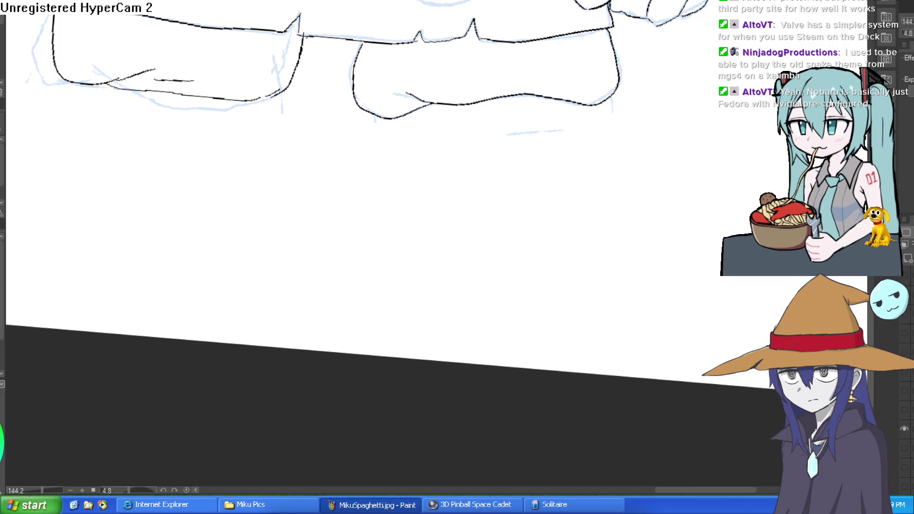
Step: Ink a short side line on the right leg and begin the right boot's arched outline
mouse_move(343, 224)
mouse_down()
mouse_move(365, 225)
mouse_move(373, 238)
mouse_up()
key(ctrl+z)
scroll(628, 196, down, 1)
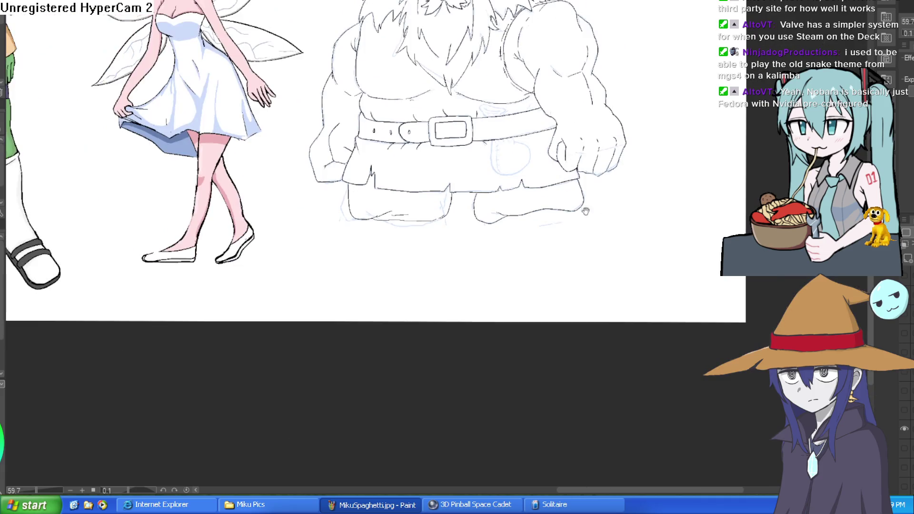
scroll(473, 249, up, 2)
mouse_move(545, 158)
mouse_down()
mouse_move(534, 184)
mouse_move(540, 209)
mouse_up()
key(ctrl+z)
key(ctrl+z)
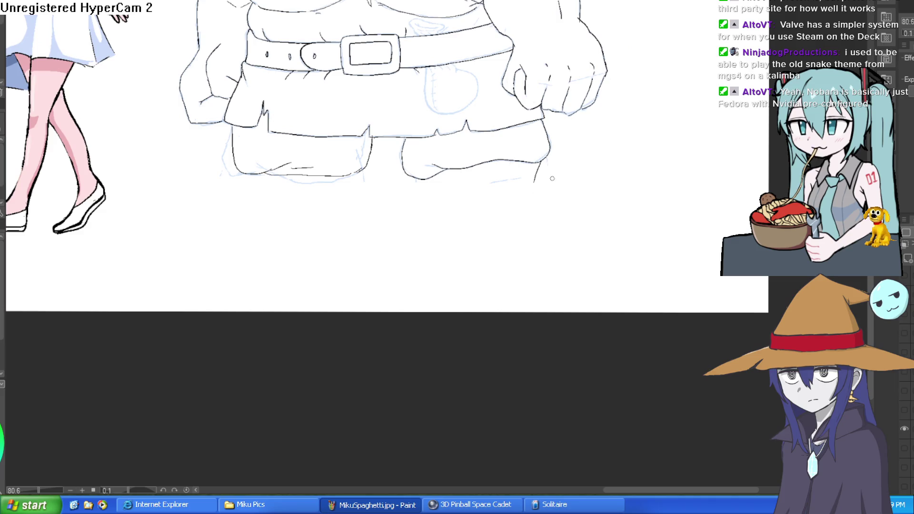
drag(544, 161, 536, 182)
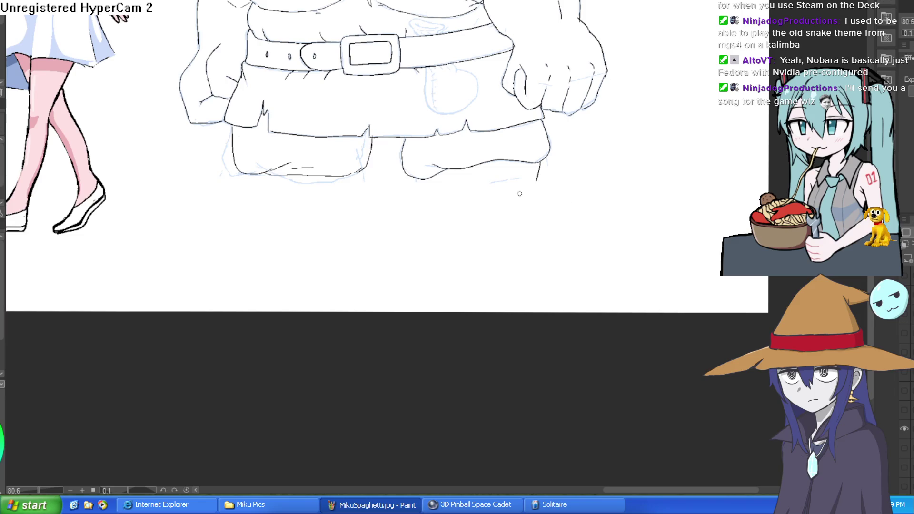
mouse_move(452, 223)
mouse_down()
mouse_move(543, 192)
mouse_move(564, 231)
mouse_move(563, 239)
mouse_move(529, 241)
mouse_move(455, 234)
mouse_up()
Step: Draw the short inner side line of the right boot
mouse_move(417, 182)
mouse_down()
mouse_move(416, 216)
mouse_move(432, 229)
mouse_up()
drag(582, 182, 563, 188)
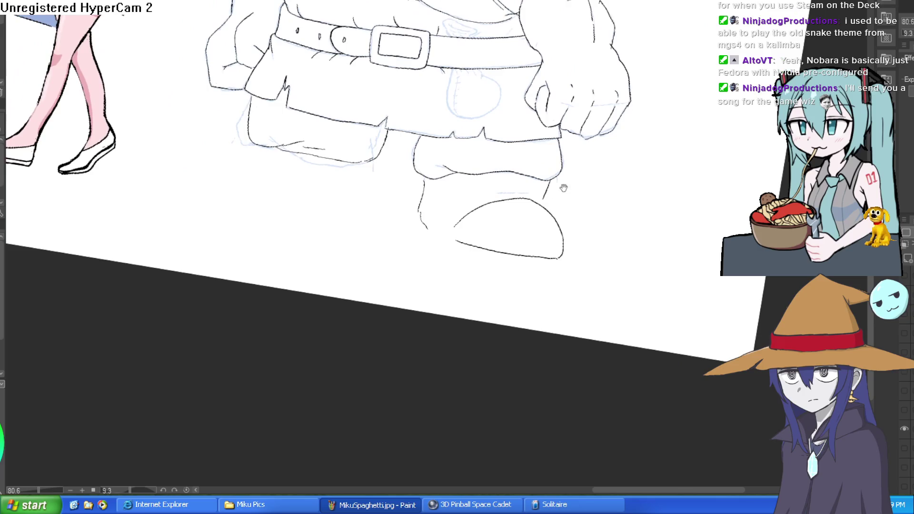
mouse_move(504, 205)
mouse_down()
mouse_move(514, 177)
mouse_move(486, 177)
mouse_up()
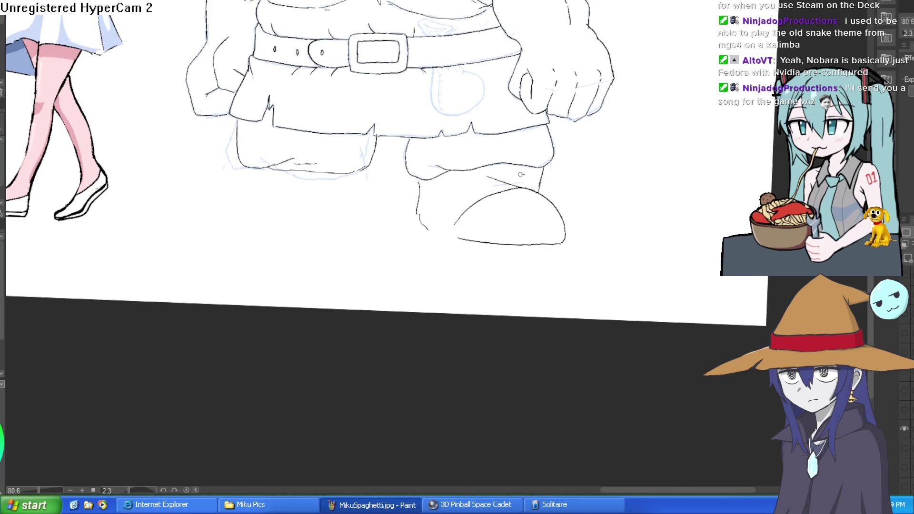
scroll(476, 164, down, 3)
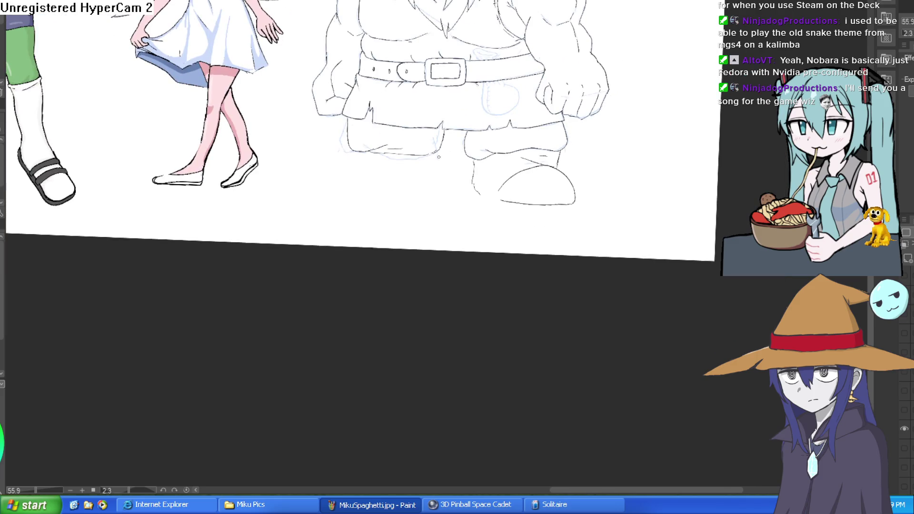
drag(438, 157, 460, 153)
Step: Attempt strokes down the left leg and undo the unwanted ones
mouse_move(381, 145)
mouse_down()
mouse_move(408, 172)
mouse_move(341, 166)
mouse_move(335, 197)
mouse_up()
key(ctrl+z)
mouse_move(396, 173)
mouse_down()
mouse_move(378, 167)
mouse_move(334, 197)
mouse_move(454, 205)
mouse_up()
key(ctrl+z)
key(ctrl+z)
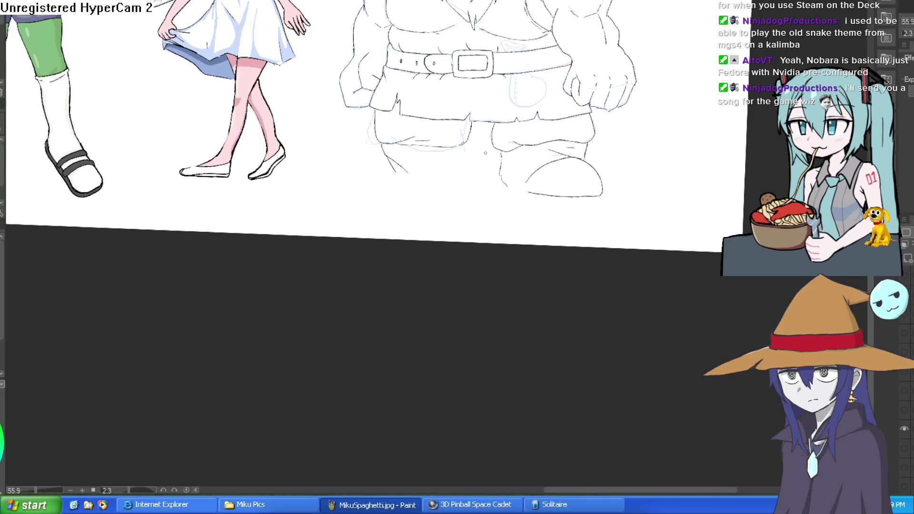
scroll(416, 175, up, 3)
Step: Erase the overshooting leg-line ends, then ink the left boot's curved top and right side
mouse_move(385, 193)
mouse_down()
mouse_move(388, 157)
mouse_move(415, 196)
mouse_move(371, 169)
mouse_up()
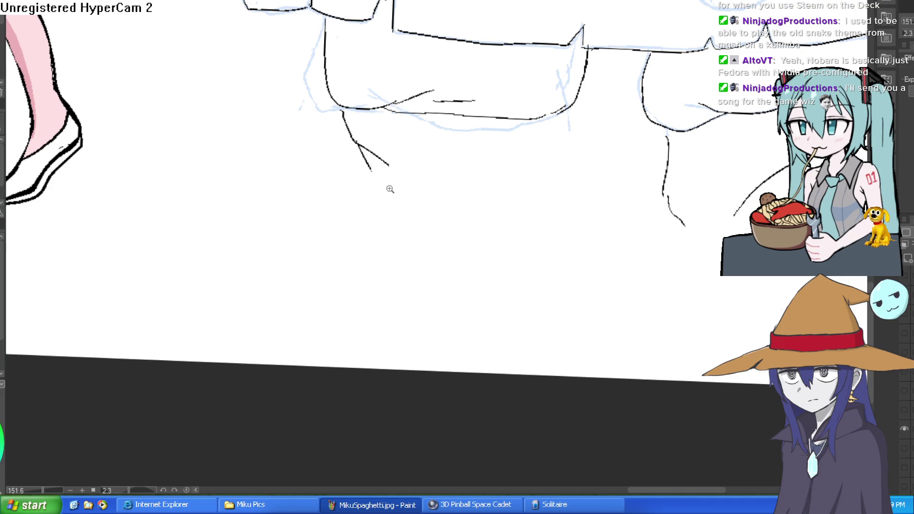
scroll(390, 189, up, 1)
mouse_move(357, 139)
mouse_down()
mouse_move(485, 183)
mouse_move(328, 133)
mouse_move(194, 190)
mouse_move(190, 219)
mouse_move(204, 231)
mouse_up()
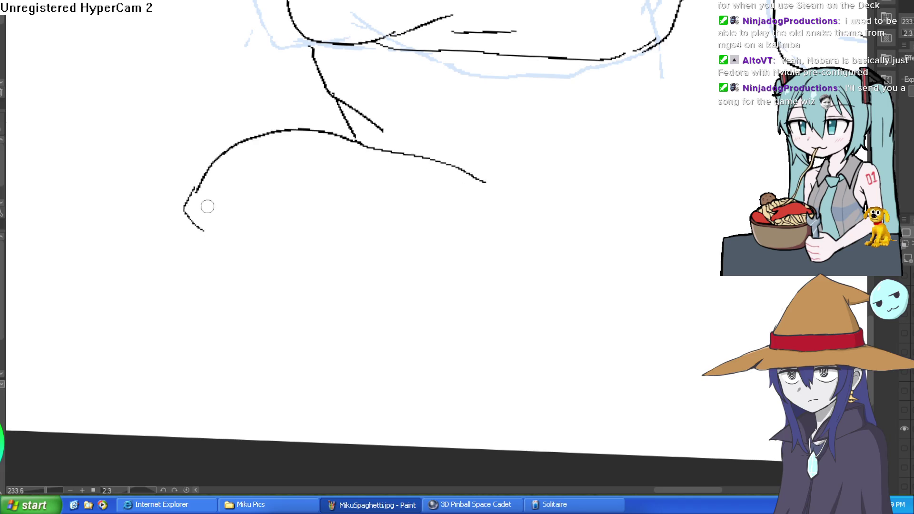
mouse_move(398, 154)
mouse_down()
mouse_move(315, 124)
mouse_move(175, 241)
mouse_move(249, 264)
mouse_move(357, 272)
mouse_move(521, 276)
mouse_move(619, 262)
mouse_move(486, 244)
mouse_move(517, 205)
mouse_move(506, 177)
mouse_up()
drag(518, 44, 504, 174)
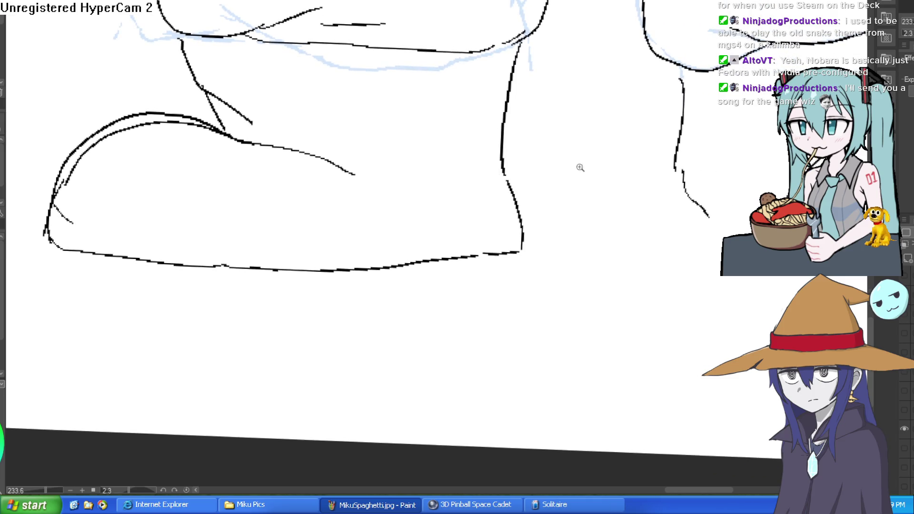
scroll(580, 168, down, 5)
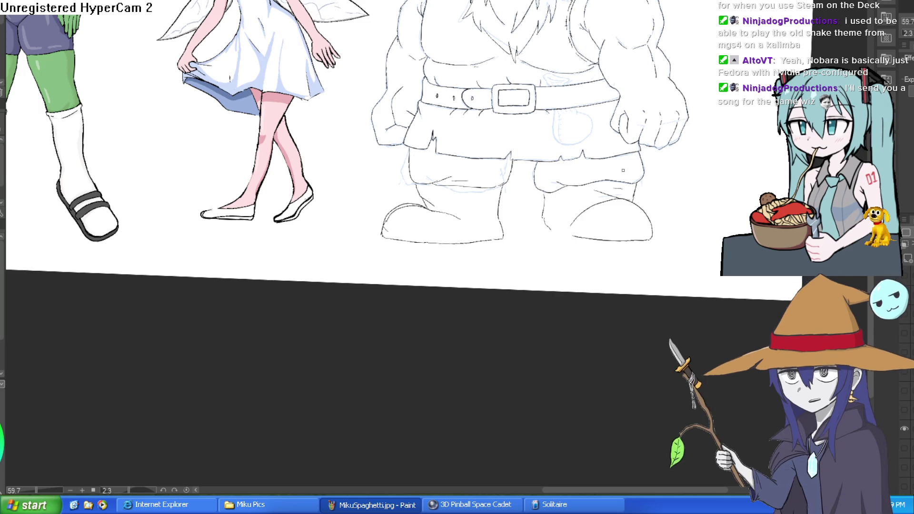